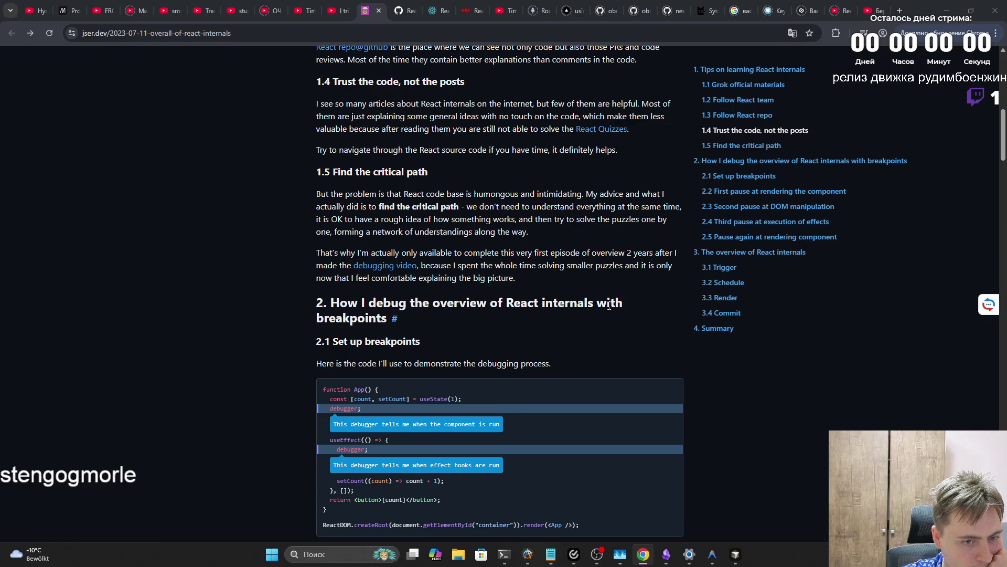
# Scroll the jser.dev article down to the '2.2 First pause at rendering the component' heading and debugger screenshot
pyautogui.scroll(-1, 382, 312)
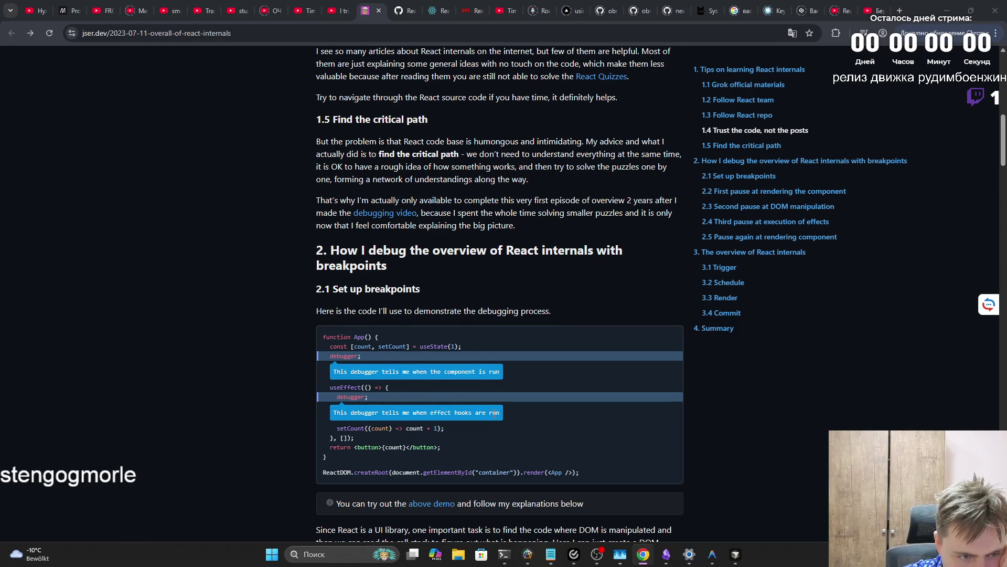
pyautogui.scroll(-1, 483, 413)
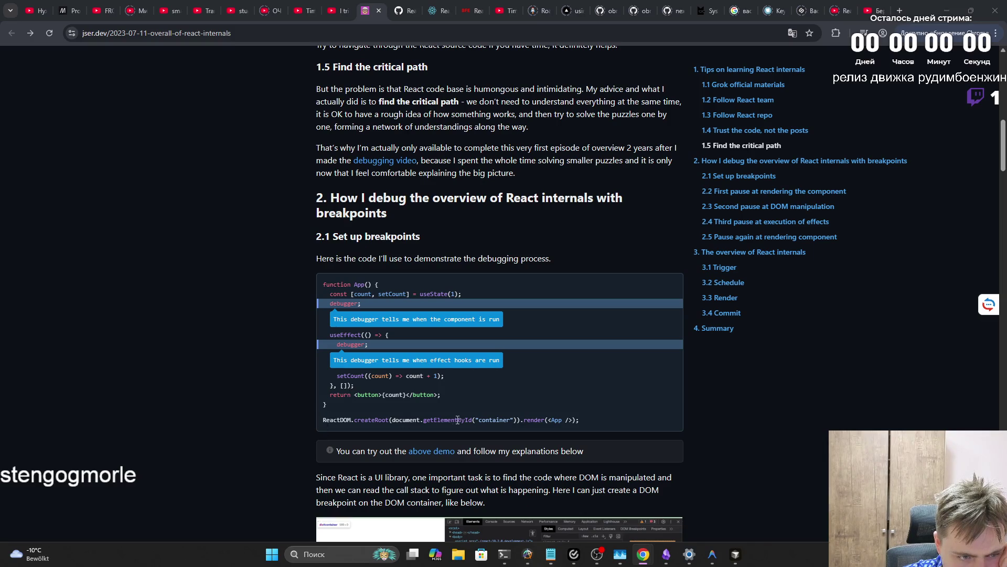
pyautogui.scroll(-1, 455, 420)
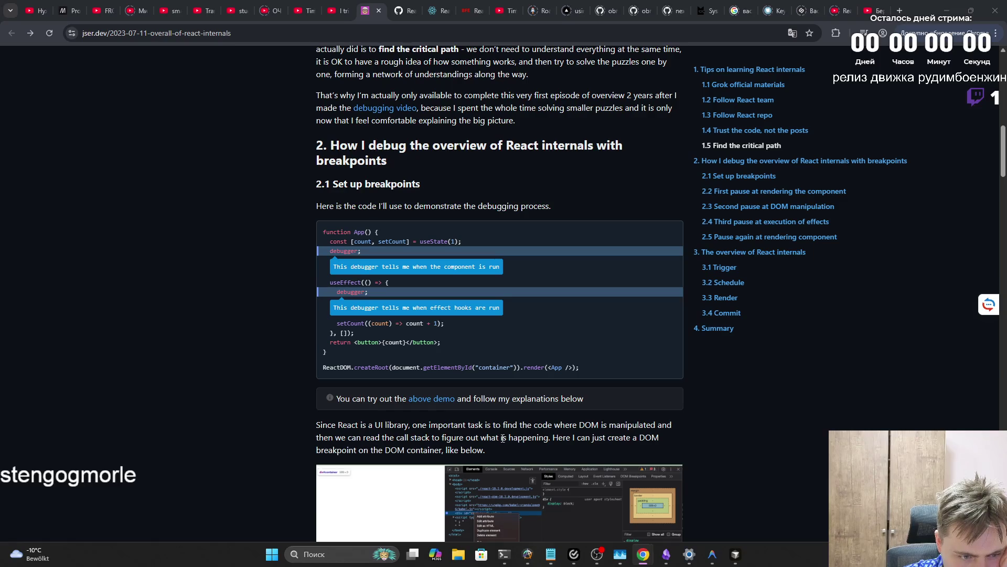
pyautogui.scroll(-3, 638, 435)
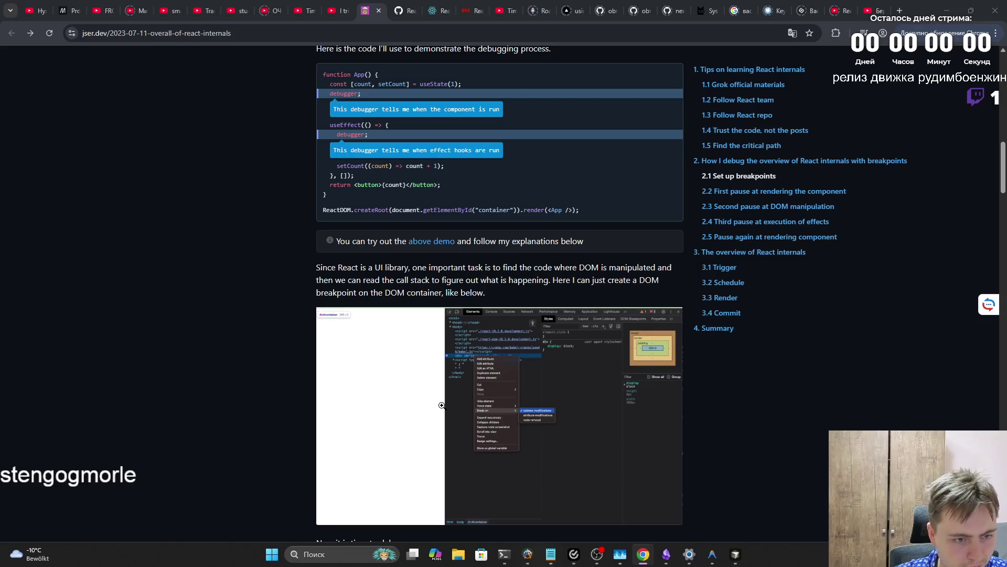
pyautogui.scroll(-4, 439, 391)
pyautogui.scroll(-2, 438, 390)
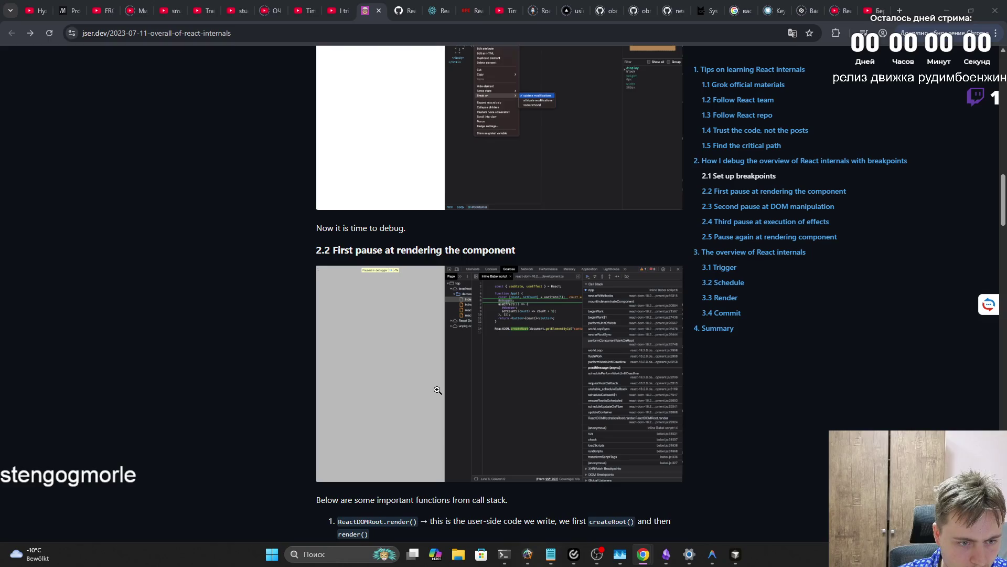
pyautogui.scroll(-2, 437, 390)
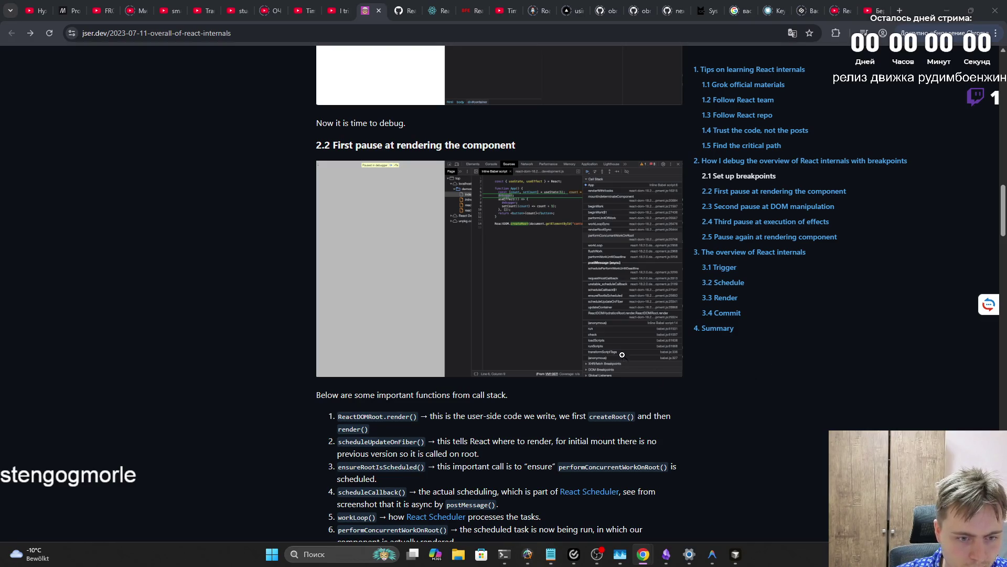
pyautogui.click(637, 365)
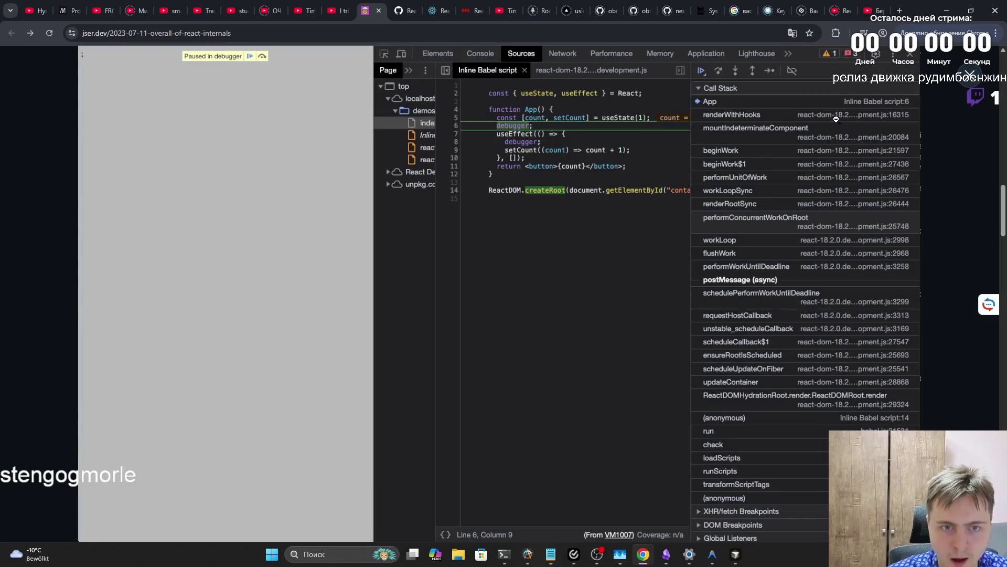
pyautogui.click(972, 82)
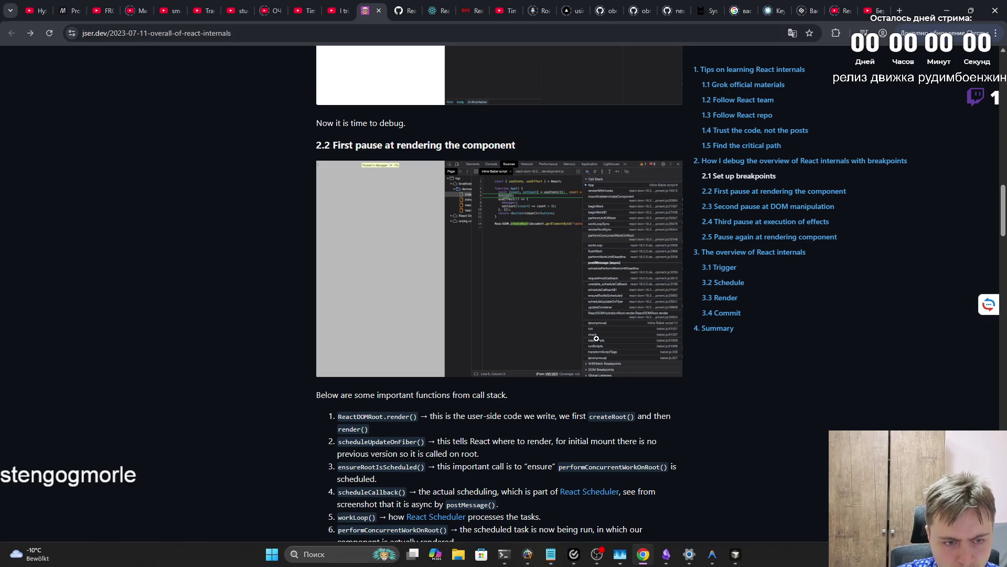
pyautogui.click(603, 296)
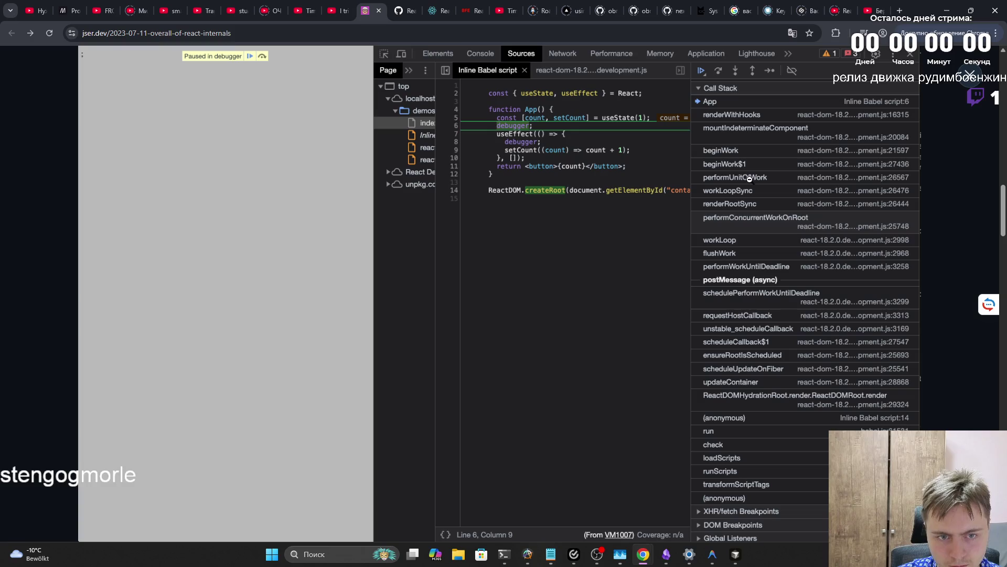
pyautogui.click(955, 78)
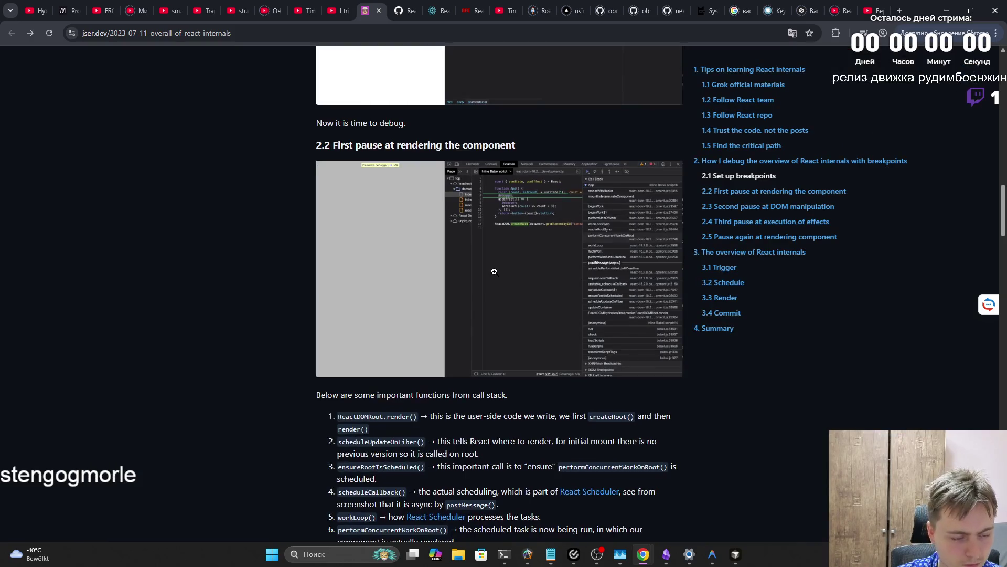
pyautogui.scroll(-3, 497, 273)
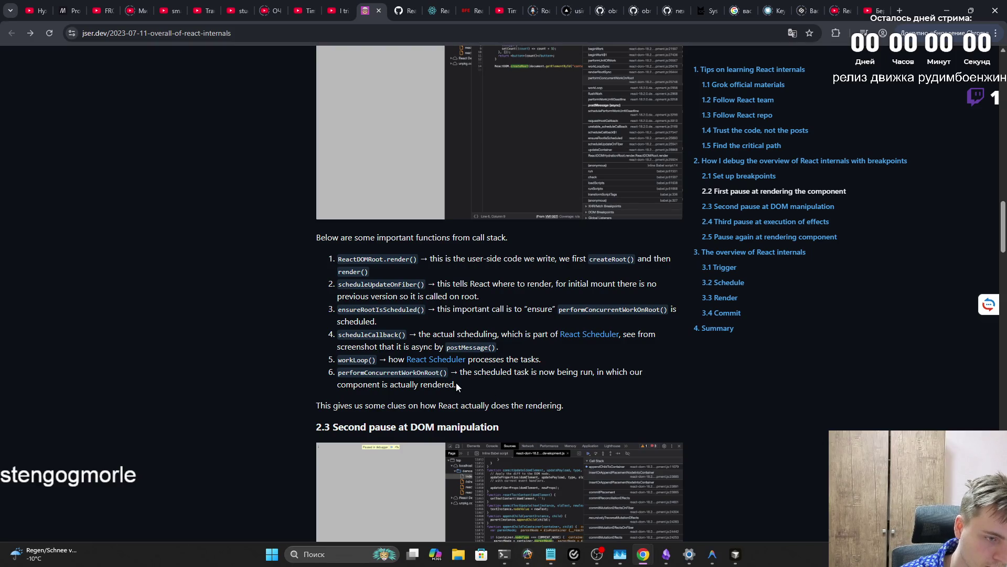
# Highlight and clear the scheduled-task sentence, scroll to section 2.3, and enlarge its DOM manipulation screenshot
pyautogui.moveTo(457, 385); pyautogui.dragTo(460, 371)
pyautogui.click(372, 402)
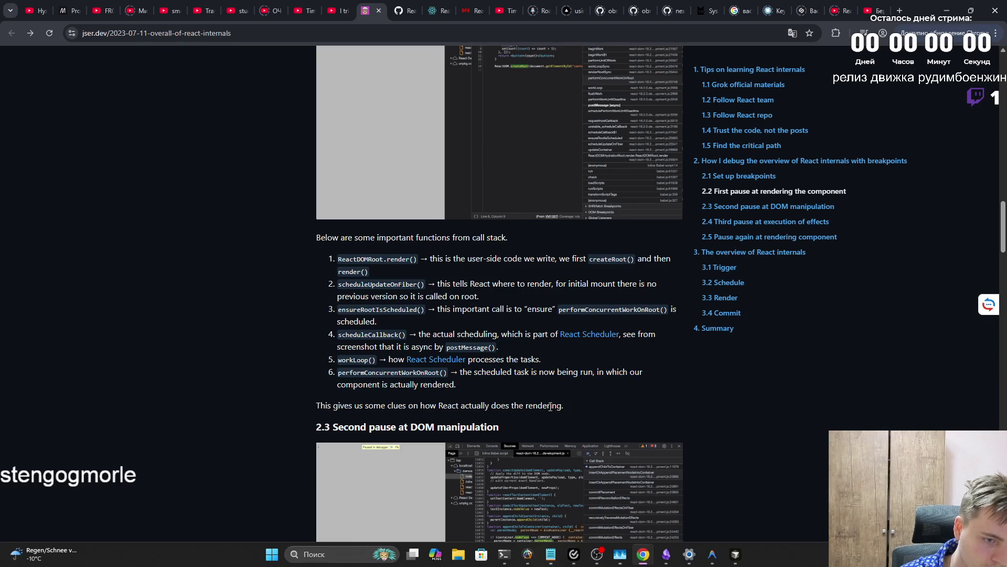
pyautogui.scroll(-5, 550, 405)
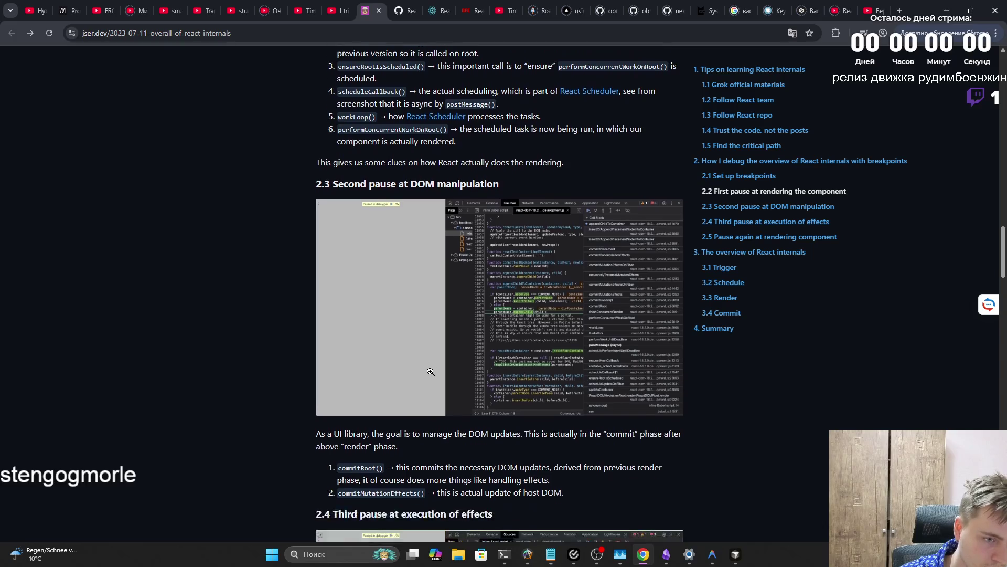
pyautogui.scroll(-1, 430, 372)
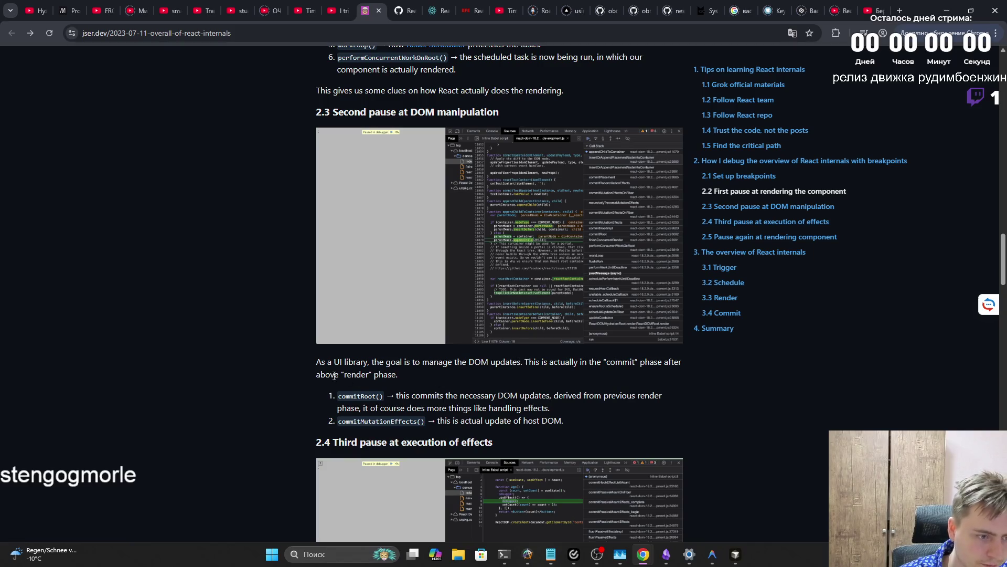
pyautogui.hotkey('alt', 'Tab')
pyautogui.hotkey('alt', 'Tab')
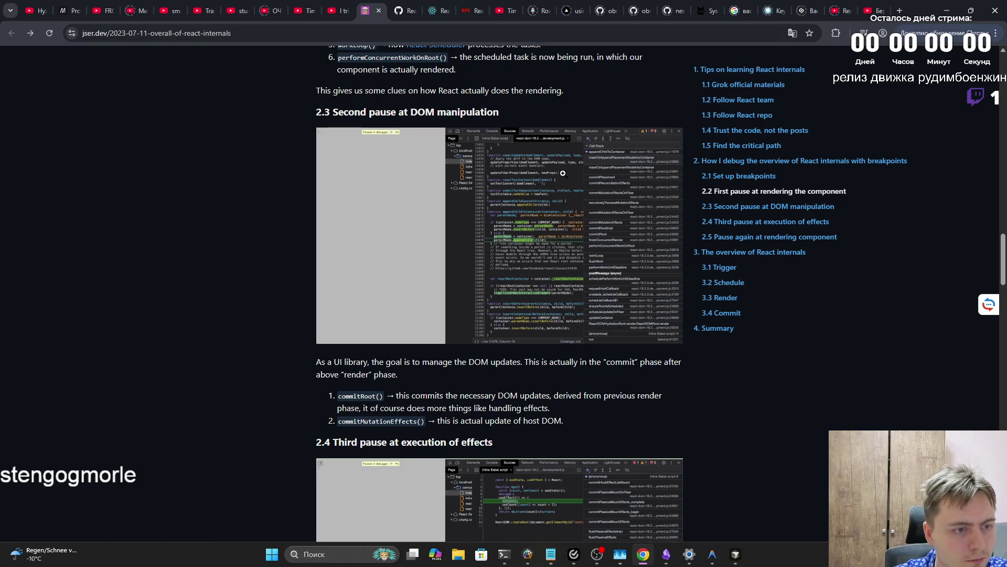
pyautogui.click(504, 216)
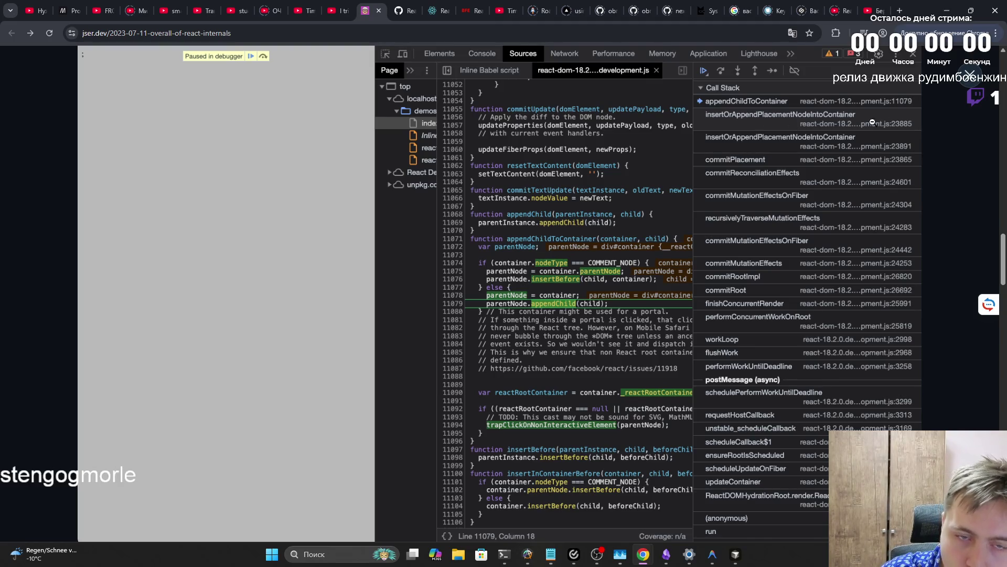
# Close the enlarged 2.3 screenshot and scroll down to section 2.4, Third pause at execution of effects
pyautogui.click(970, 75)
pyautogui.scroll(-1, 385, 391)
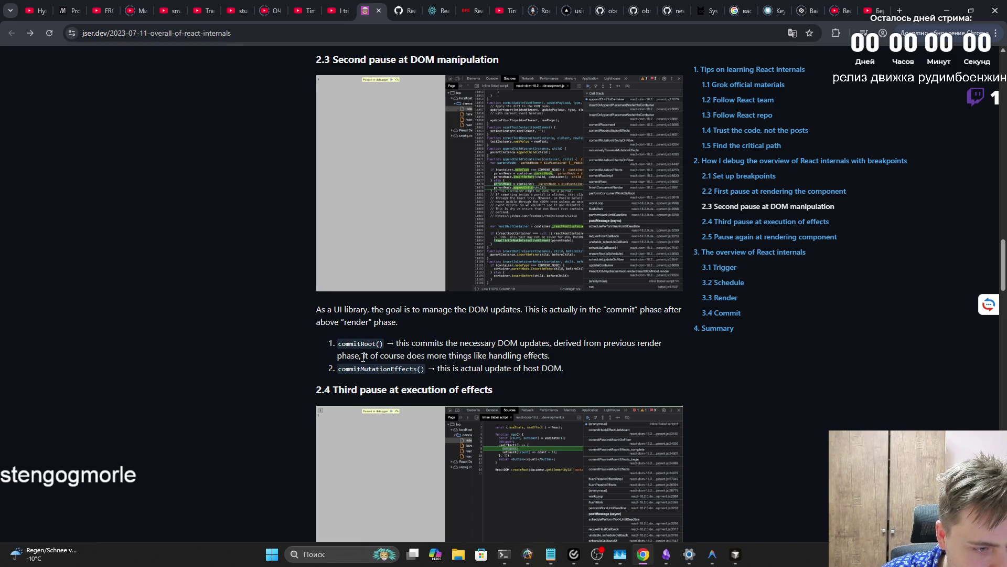
pyautogui.scroll(-2, 477, 356)
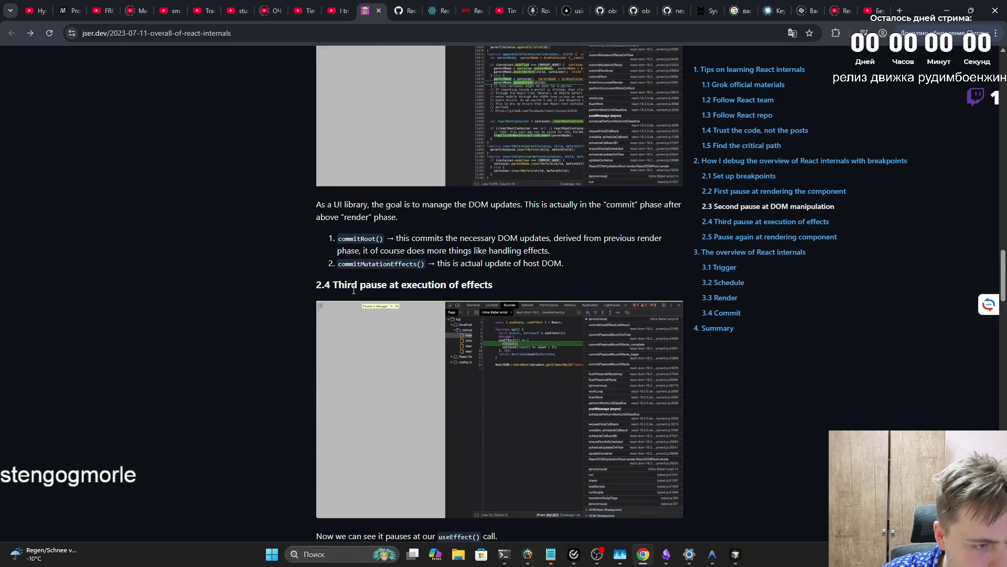
# Enlarge and close the section 2.4 effects screenshot, then enlarge its debugger screenshot again
pyautogui.scroll(-2, 472, 283)
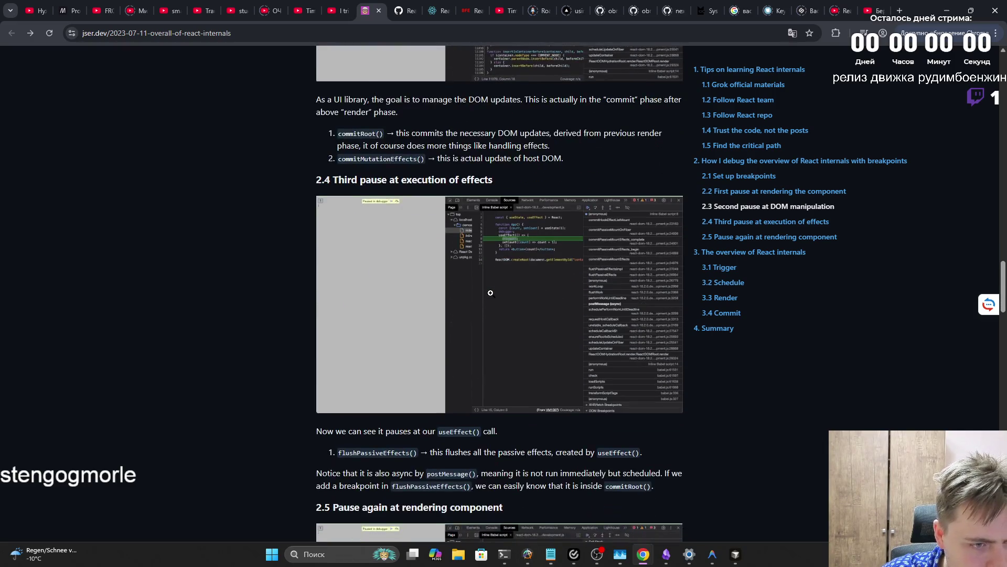
pyautogui.click(491, 285)
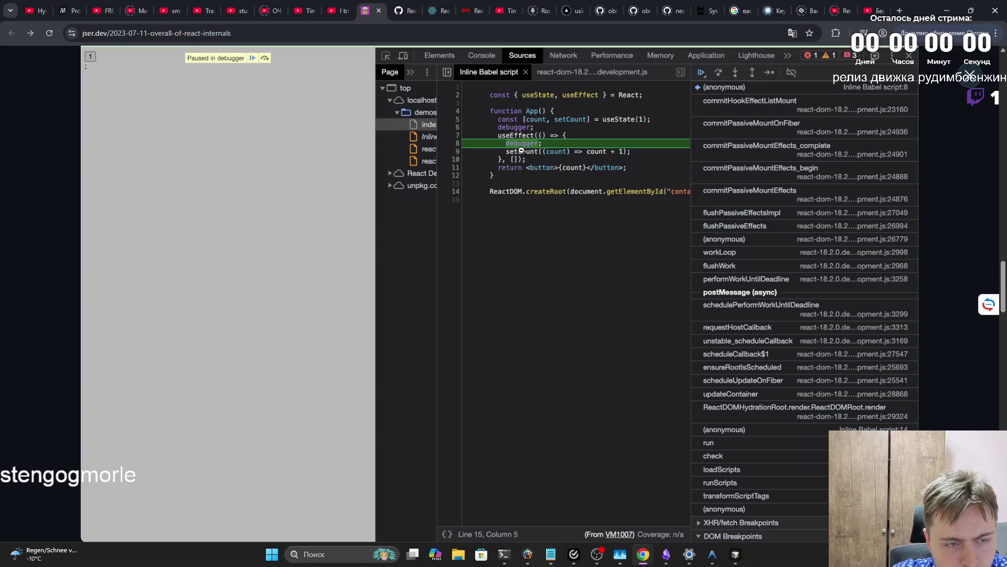
pyautogui.click(328, 295)
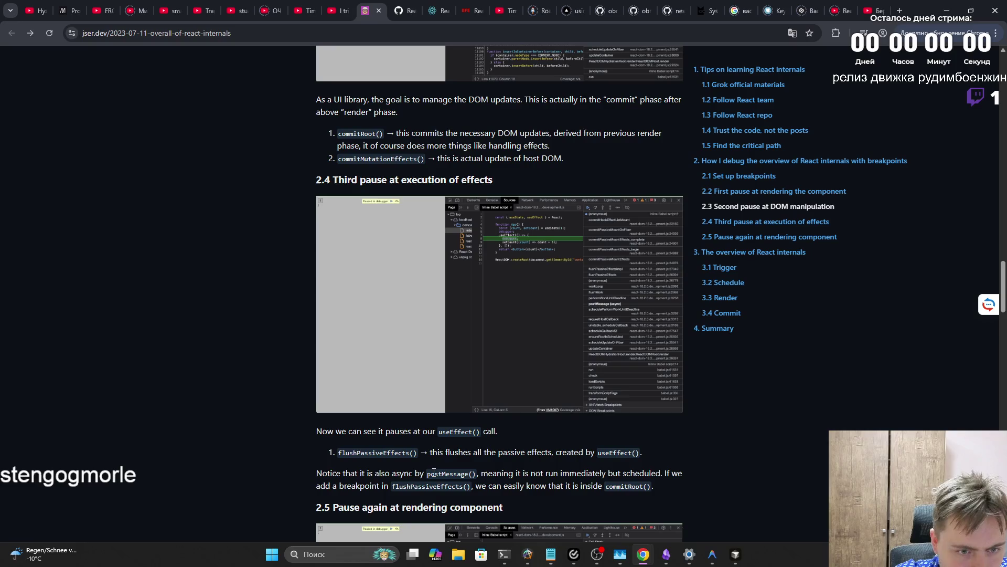
pyautogui.click(514, 350)
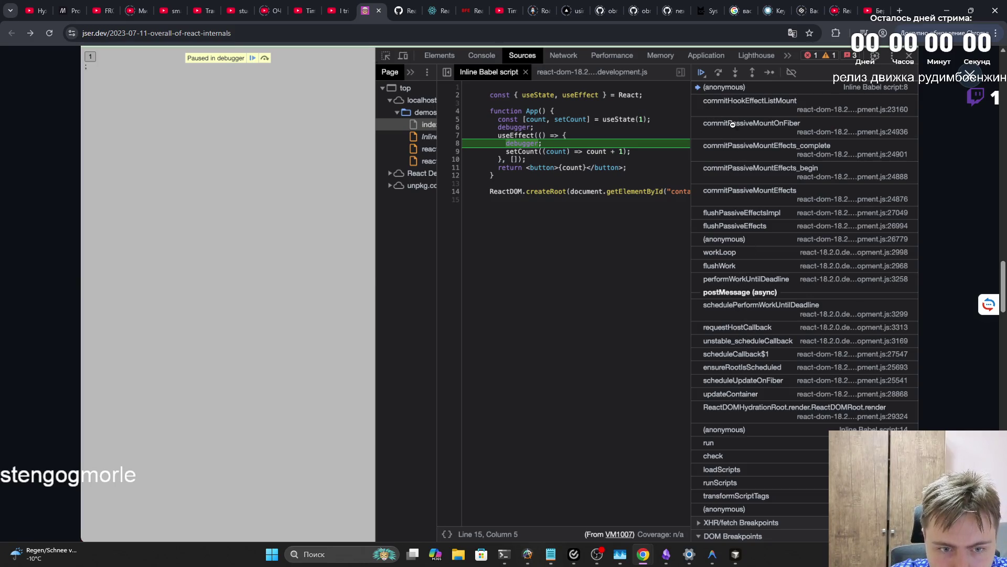
pyautogui.click(969, 76)
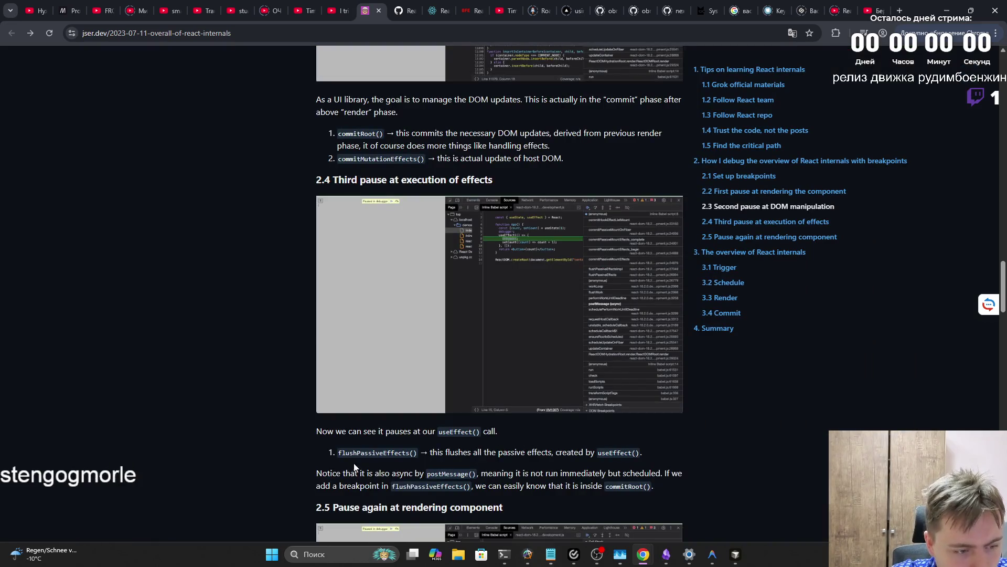
pyautogui.moveTo(429, 453); pyautogui.dragTo(640, 451)
pyautogui.moveTo(317, 474)
pyautogui.mouseDown()
pyautogui.moveTo(656, 475)
pyautogui.moveTo(387, 486)
pyautogui.moveTo(657, 486)
pyautogui.mouseUp()
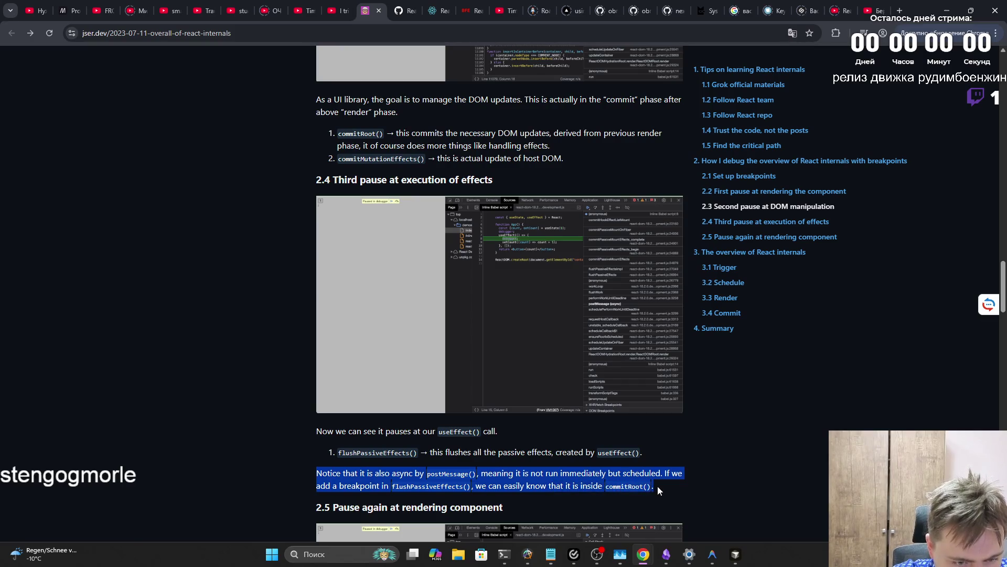
pyautogui.click(659, 496)
pyautogui.click(610, 400)
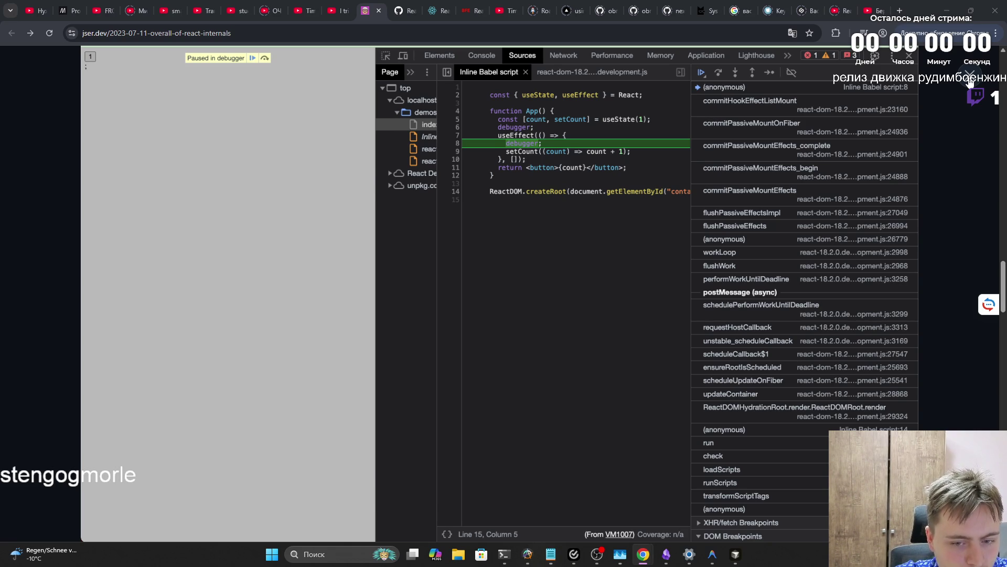
pyautogui.click(970, 77)
pyautogui.moveTo(308, 478)
pyautogui.mouseDown()
pyautogui.moveTo(509, 475)
pyautogui.moveTo(664, 488)
pyautogui.moveTo(342, 489)
pyautogui.moveTo(307, 470)
pyautogui.mouseUp()
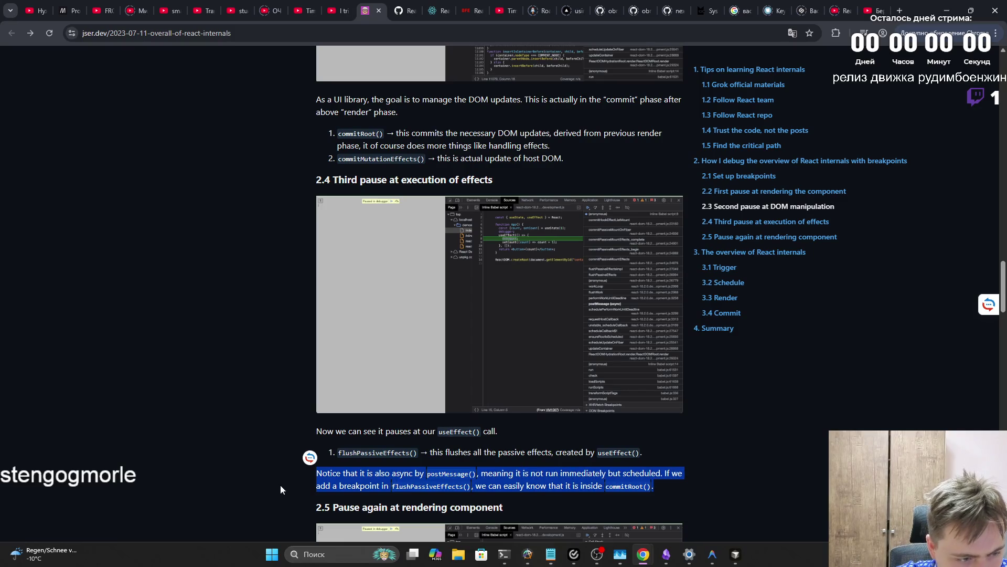
pyautogui.click(345, 486)
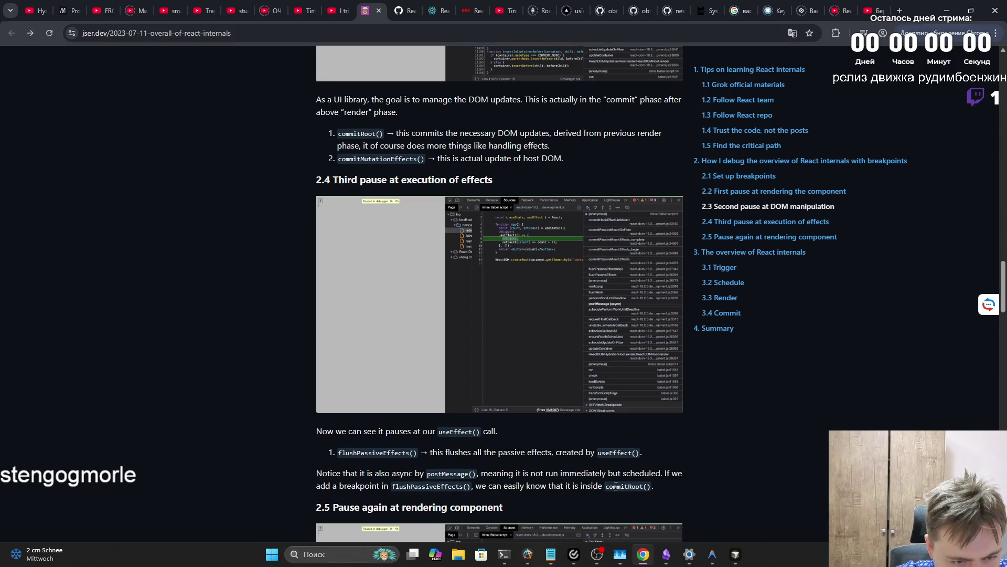
pyautogui.scroll(-2, 612, 486)
pyautogui.moveTo(333, 402); pyautogui.dragTo(502, 396)
pyautogui.moveTo(317, 368)
pyautogui.mouseDown()
pyautogui.moveTo(668, 385)
pyautogui.moveTo(300, 370)
pyautogui.moveTo(693, 382)
pyautogui.moveTo(278, 363)
pyautogui.moveTo(660, 379)
pyautogui.moveTo(296, 373)
pyautogui.mouseUp()
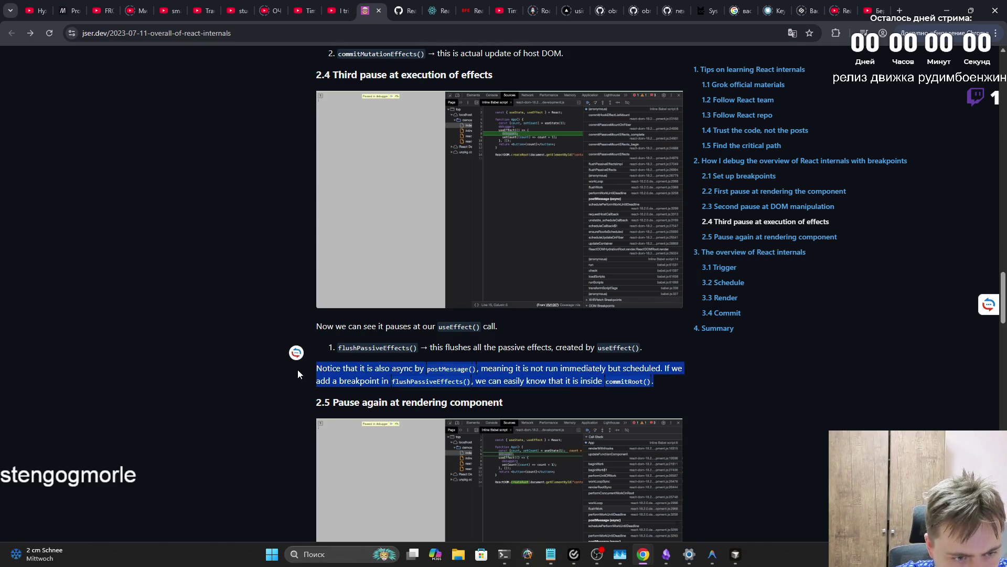
pyautogui.click(364, 377)
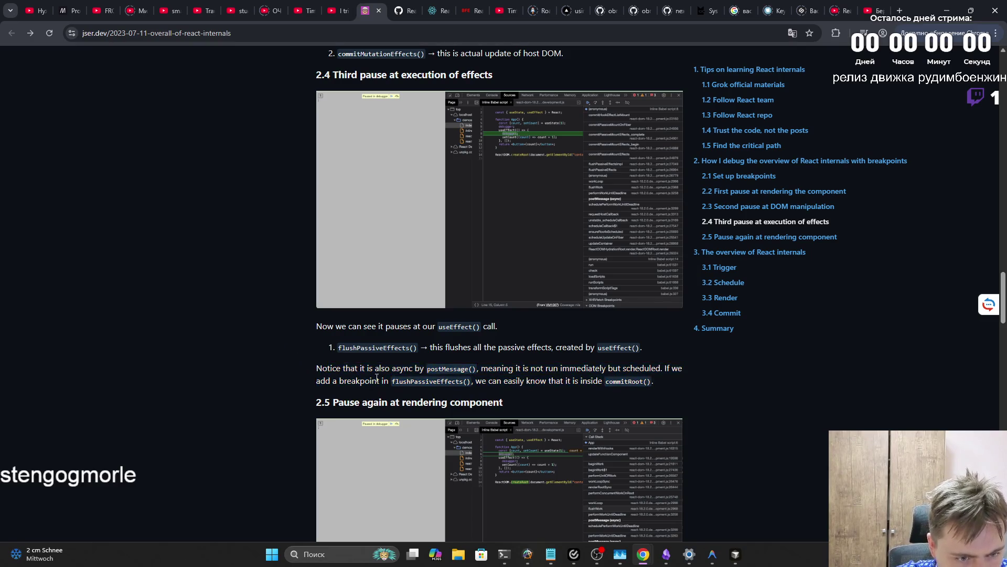
pyautogui.moveTo(639, 381)
pyautogui.mouseDown()
pyautogui.moveTo(336, 381)
pyautogui.moveTo(318, 353)
pyautogui.mouseUp()
pyautogui.moveTo(318, 352); pyautogui.dragTo(677, 388)
pyautogui.click(674, 391)
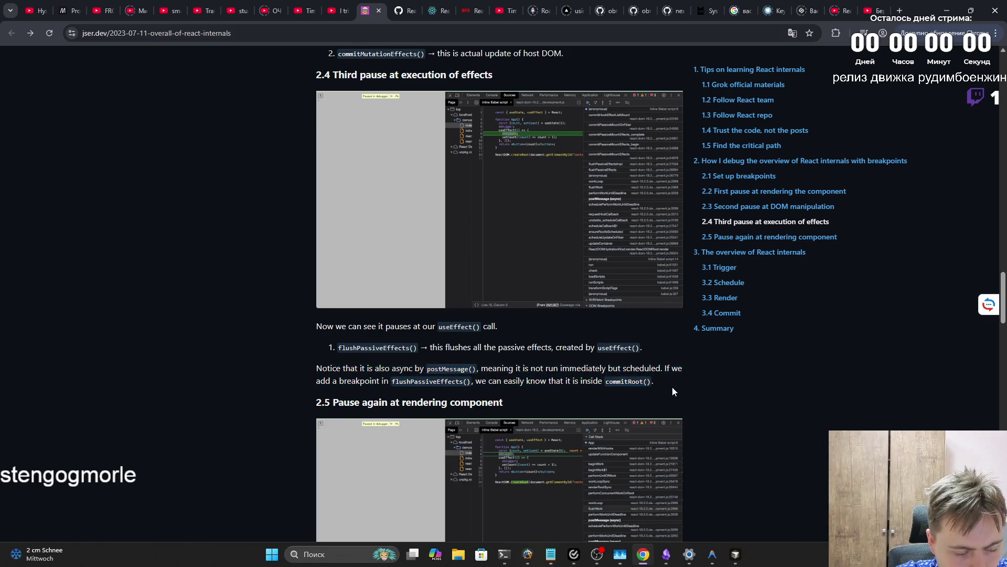
# Scroll to section 2.5 and highlight its heading and the sentence about calling setState() in useEffect()
pyautogui.scroll(-4, 665, 389)
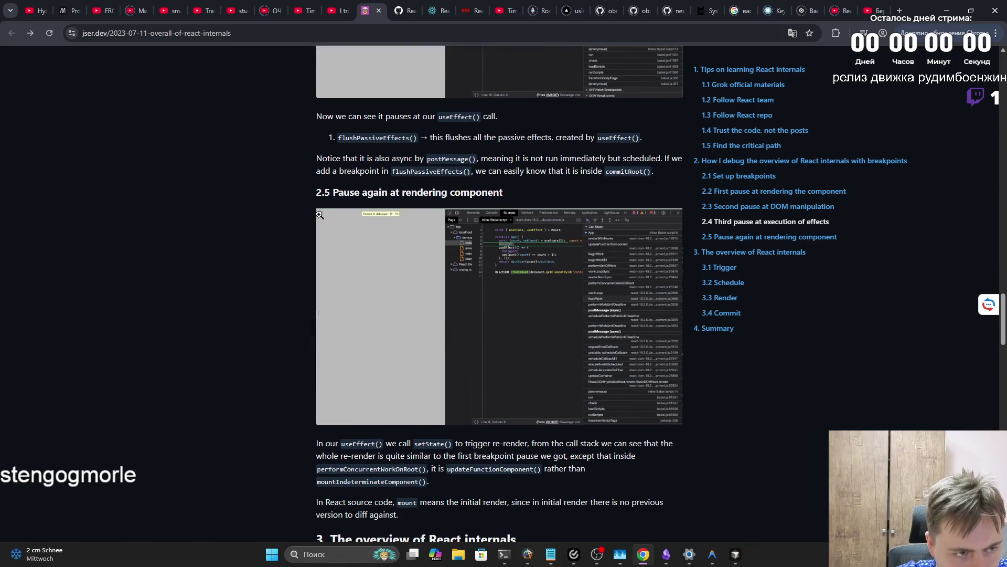
pyautogui.moveTo(330, 192); pyautogui.dragTo(502, 193)
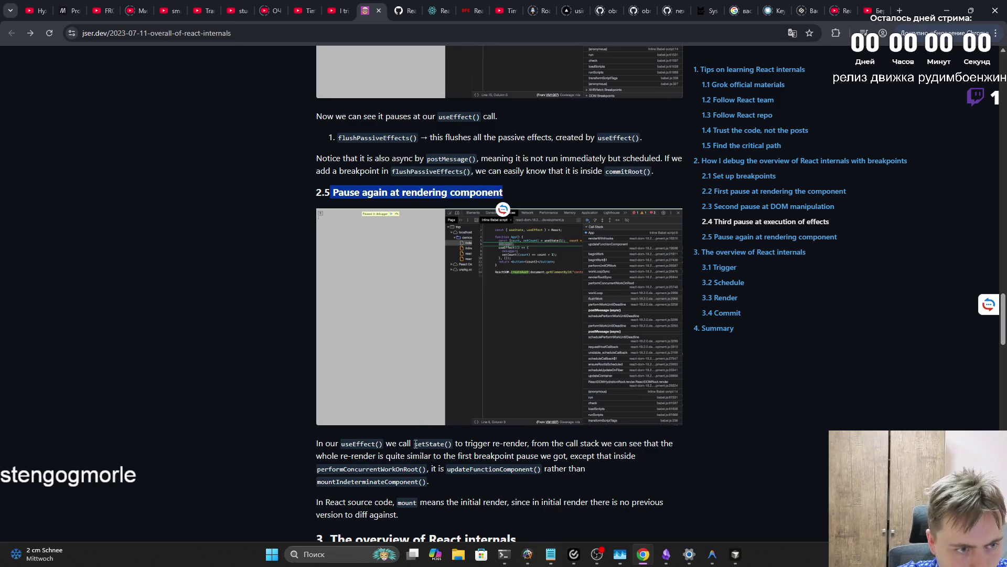
pyautogui.moveTo(317, 445)
pyautogui.mouseDown()
pyautogui.moveTo(680, 452)
pyautogui.moveTo(350, 457)
pyautogui.moveTo(638, 459)
pyautogui.moveTo(385, 466)
pyautogui.moveTo(587, 472)
pyautogui.moveTo(427, 481)
pyautogui.moveTo(321, 454)
pyautogui.moveTo(317, 442)
pyautogui.moveTo(440, 486)
pyautogui.mouseUp()
pyautogui.click(422, 484)
pyautogui.click(411, 479)
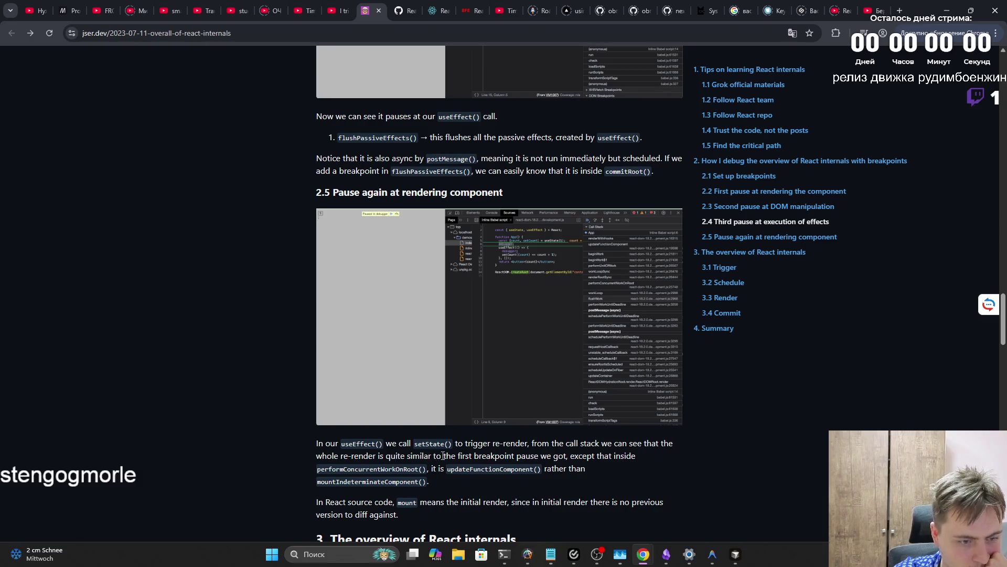
# Highlight and clear the word 'inside', then enlarge the section 2.5 debugger screenshot
pyautogui.moveTo(613, 456); pyautogui.dragTo(645, 460)
pyautogui.click(465, 503)
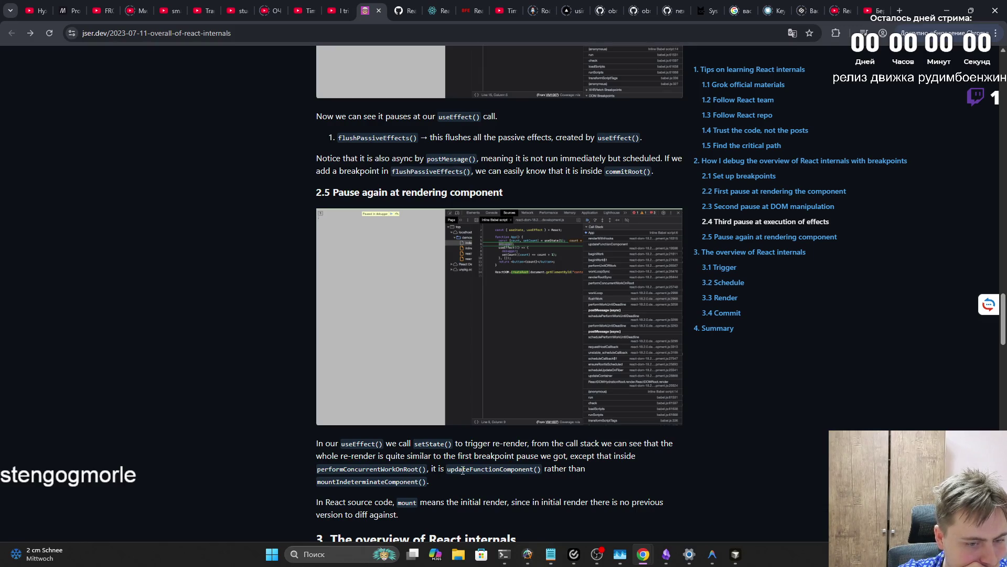
pyautogui.click(468, 388)
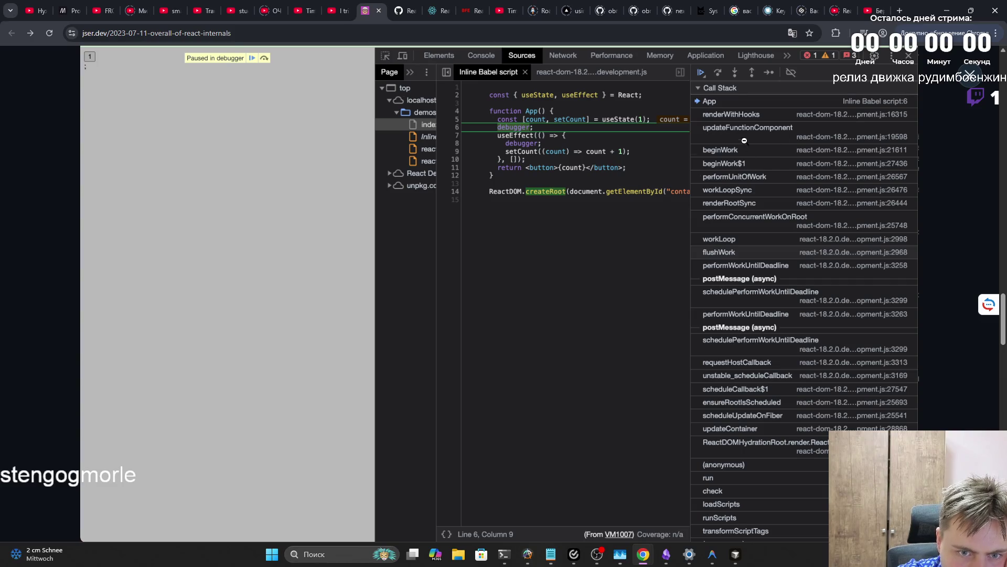
# Close the 2.5 screenshot, scroll to section 3, and translate the mount paragraph into Russian with Reverso
pyautogui.click(981, 79)
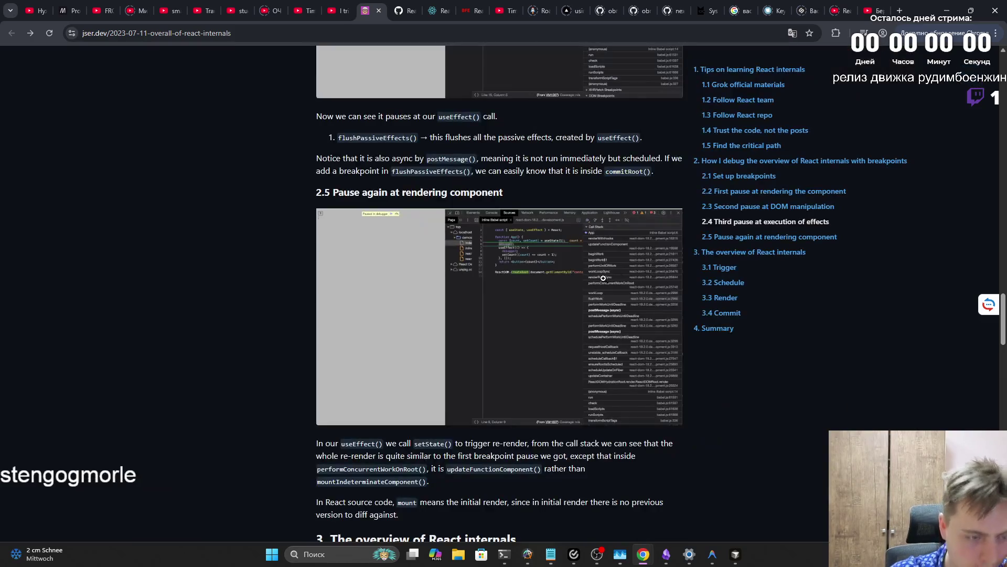
pyautogui.scroll(-4, 377, 307)
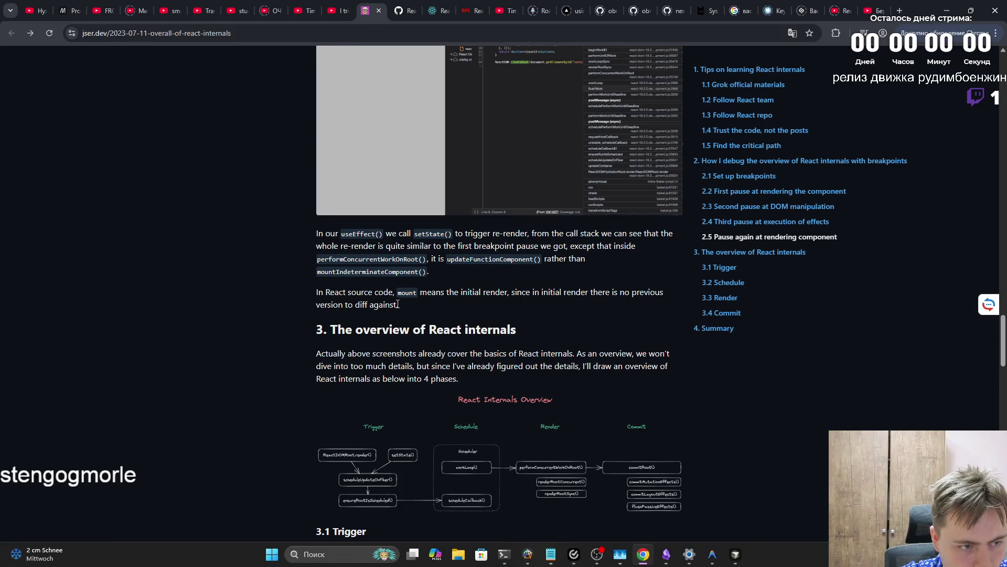
pyautogui.moveTo(400, 304); pyautogui.dragTo(315, 291)
pyautogui.click(311, 276)
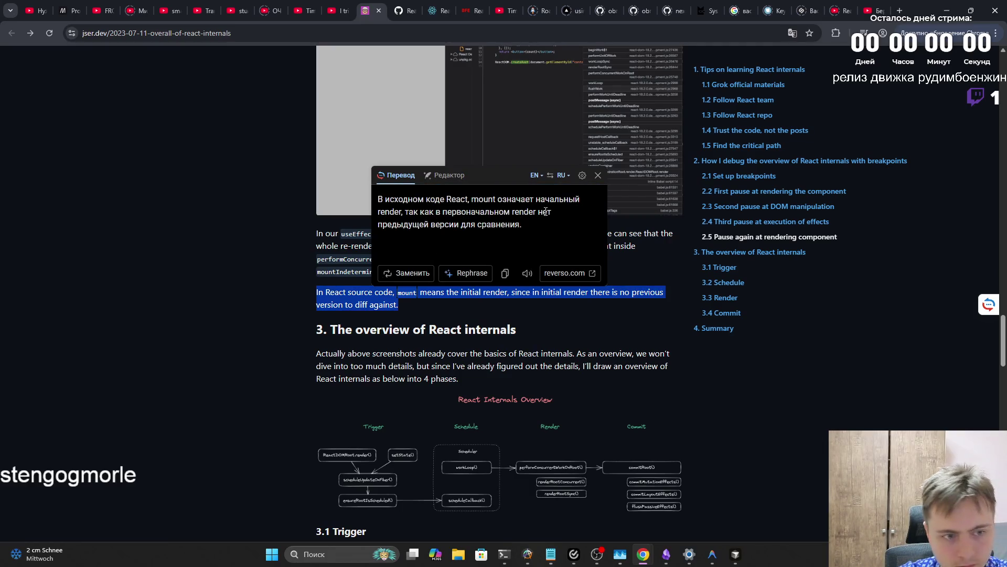
pyautogui.click(598, 175)
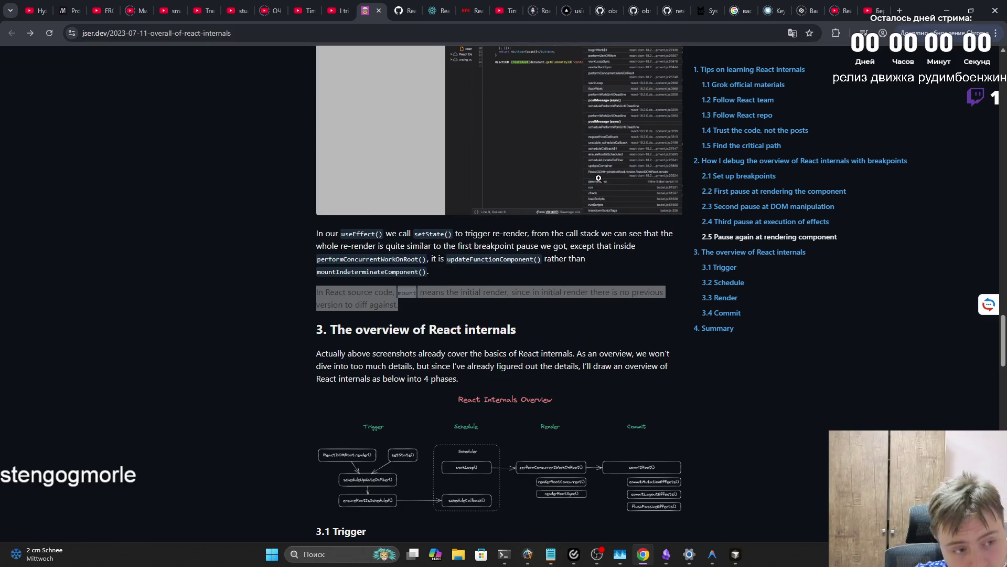
pyautogui.scroll(-3, 588, 194)
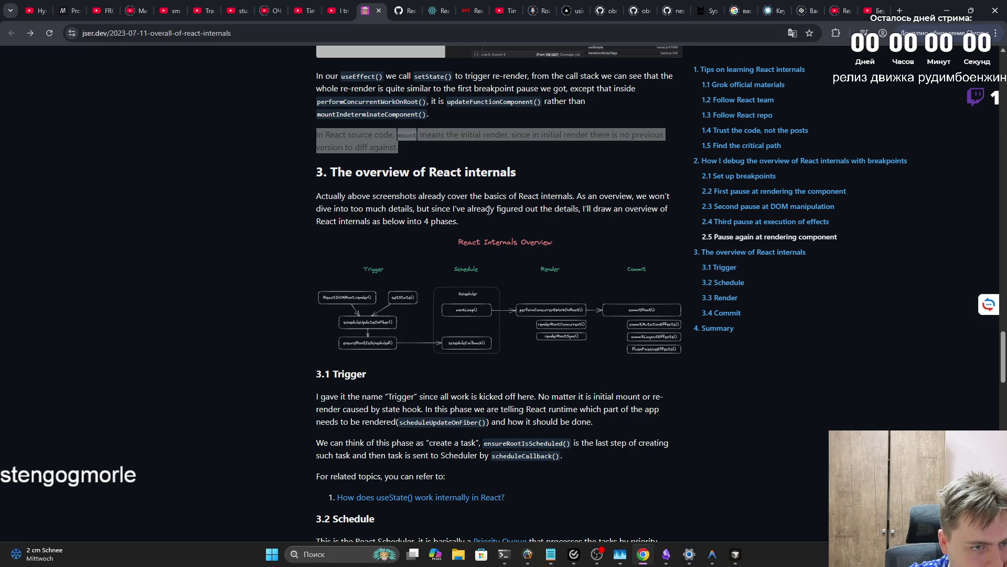
# Highlight and clear the sentence about the four phases near the React Internals Overview diagram
pyautogui.moveTo(585, 210)
pyautogui.mouseDown()
pyautogui.moveTo(641, 210)
pyautogui.moveTo(352, 221)
pyautogui.moveTo(461, 221)
pyautogui.mouseUp()
pyautogui.click(463, 223)
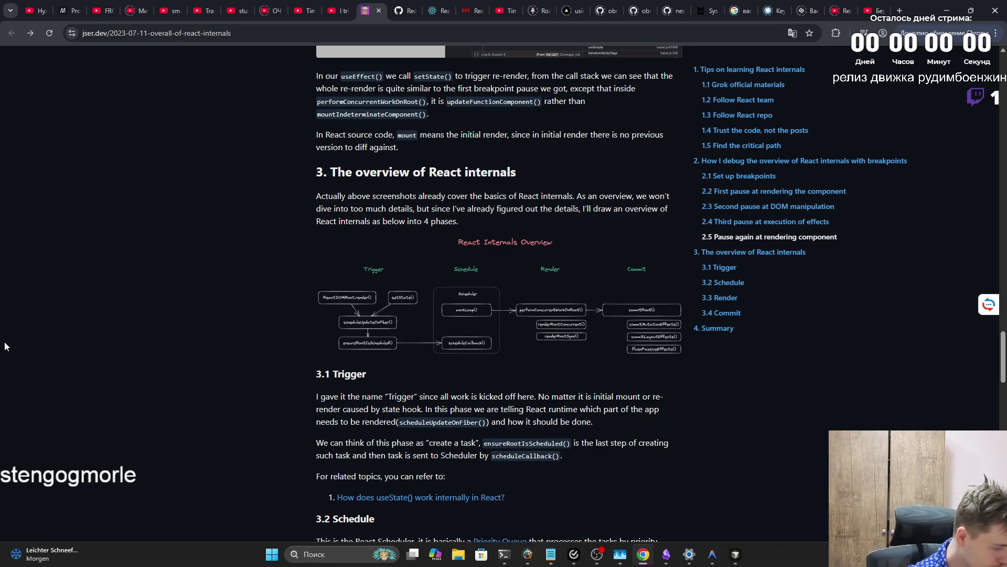
pyautogui.hotkey('alt', 'Tab')
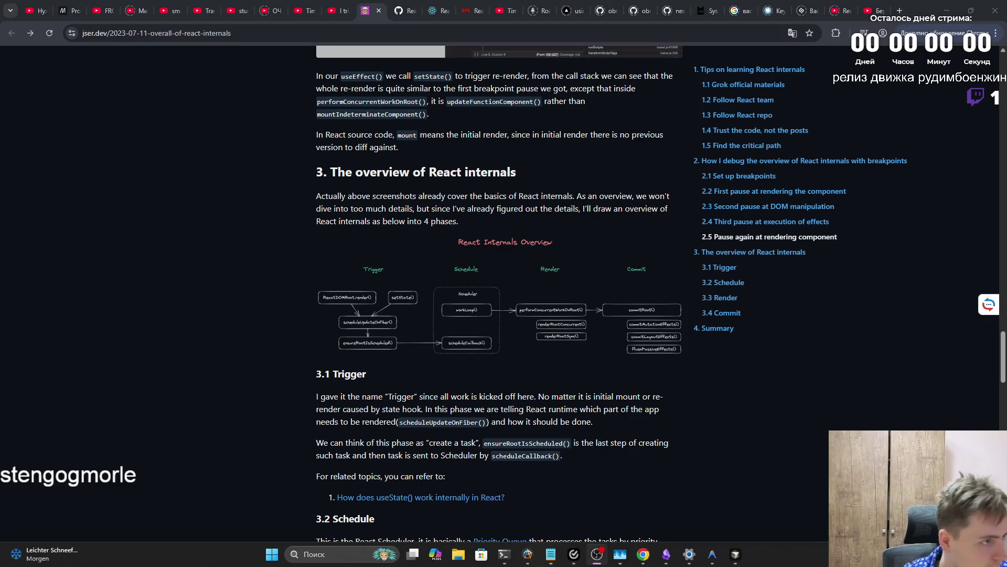
pyautogui.hotkey('alt', 'Tab')
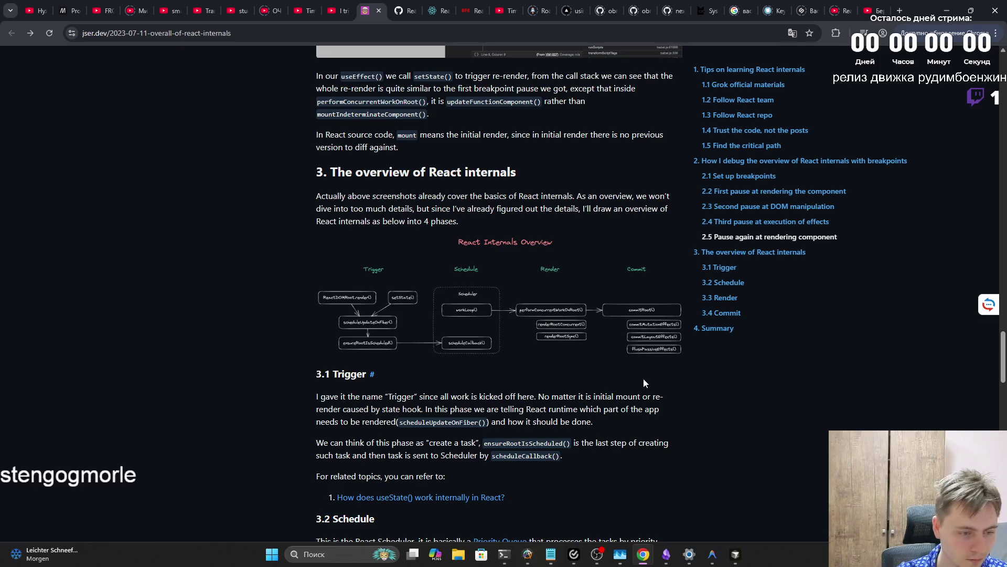
# Open the 'How does useState() work internally in React?' link in a new tab
pyautogui.scroll(-2, 650, 376)
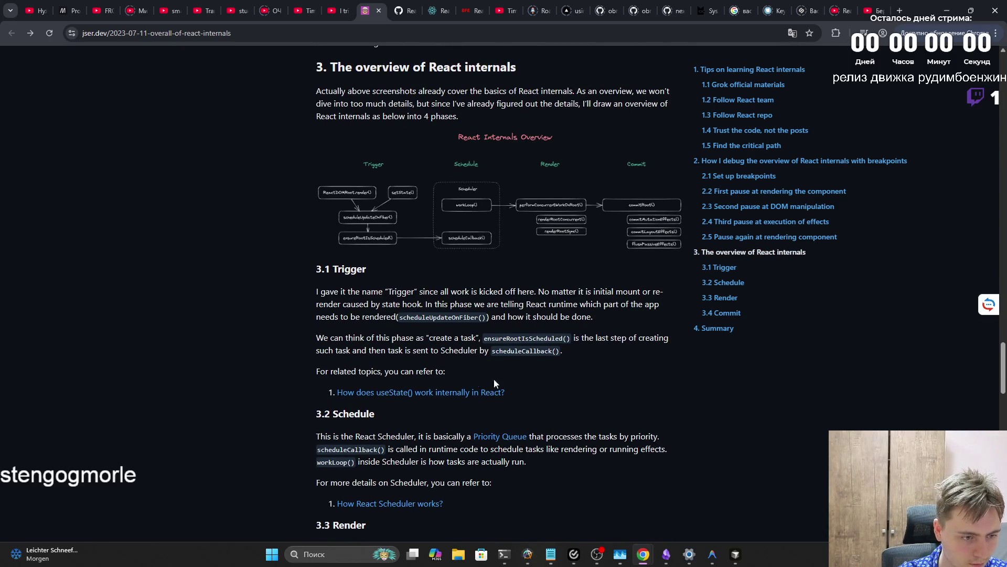
pyautogui.moveTo(334, 391); pyautogui.dragTo(462, 395)
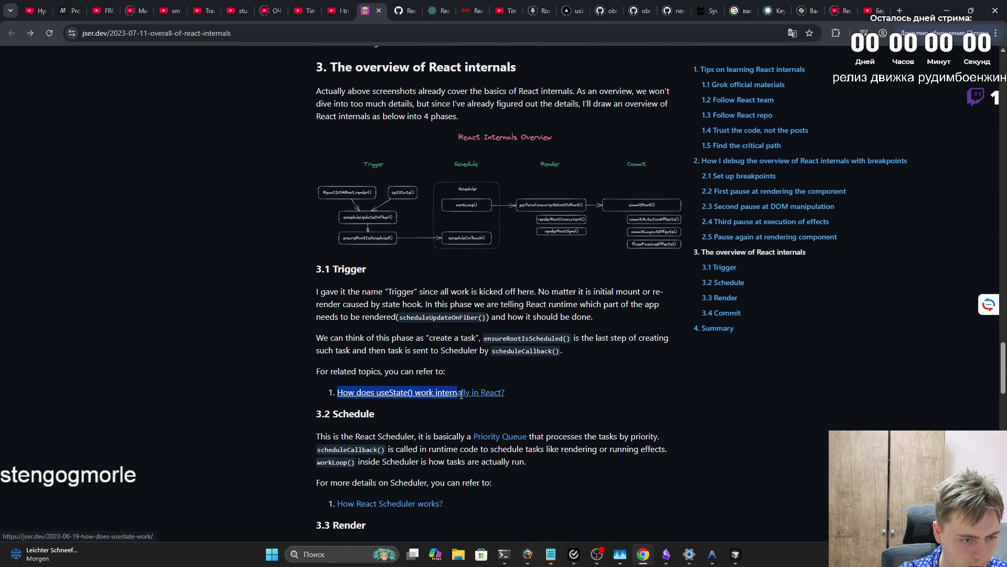
pyautogui.click(517, 390)
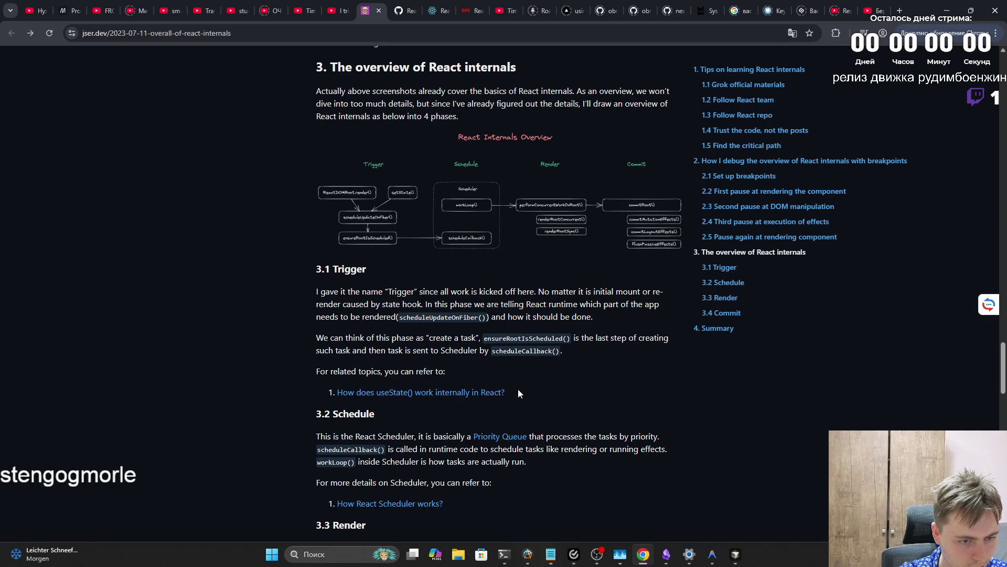
pyautogui.rightClick(445, 398)
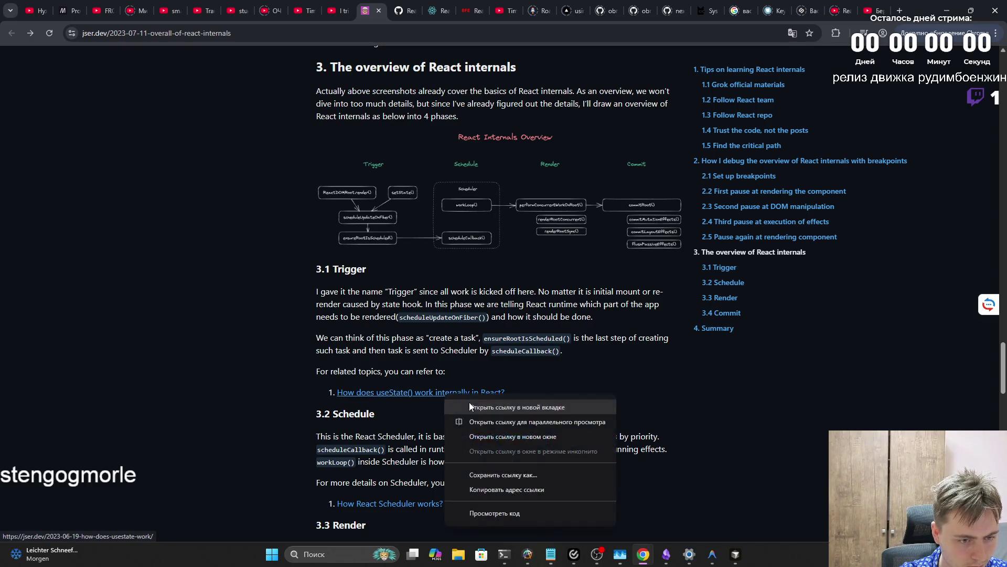
pyautogui.click(471, 404)
# Highlight and clear the related-topics lead-in, then scroll on to section 3.3 Render
pyautogui.moveTo(332, 371); pyautogui.dragTo(439, 364)
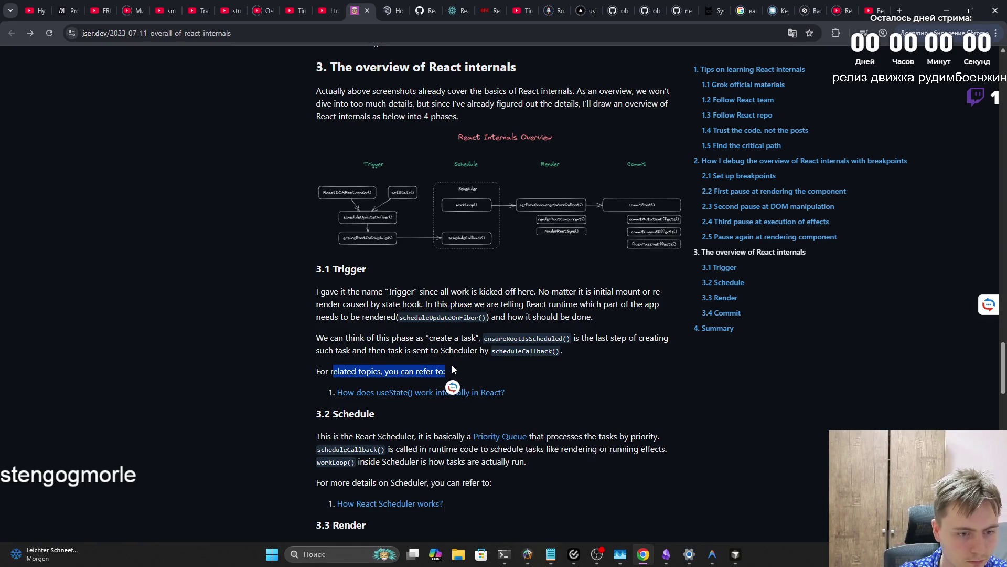
pyautogui.click(451, 364)
pyautogui.scroll(-15, 329, 422)
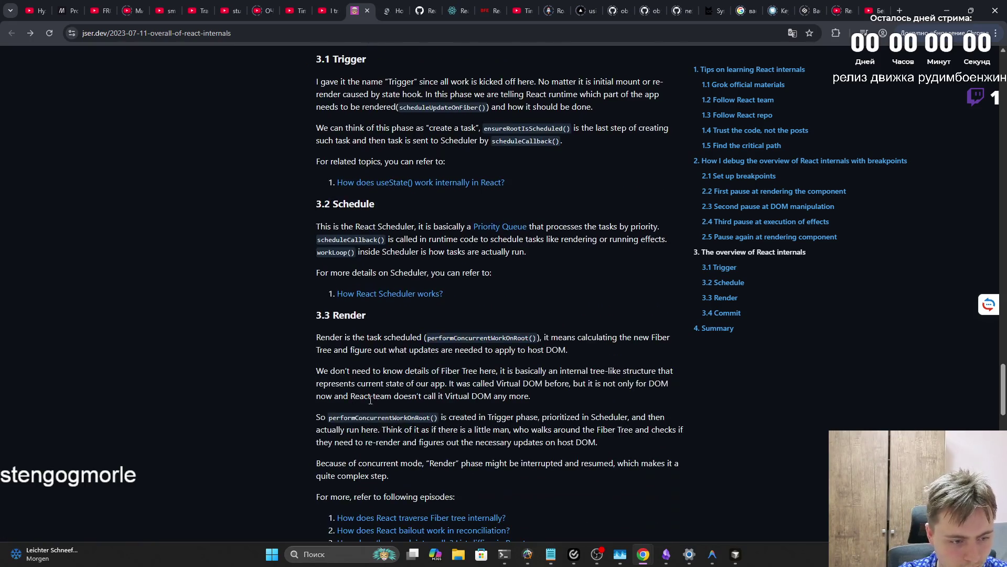
pyautogui.scroll(16, 404, 360)
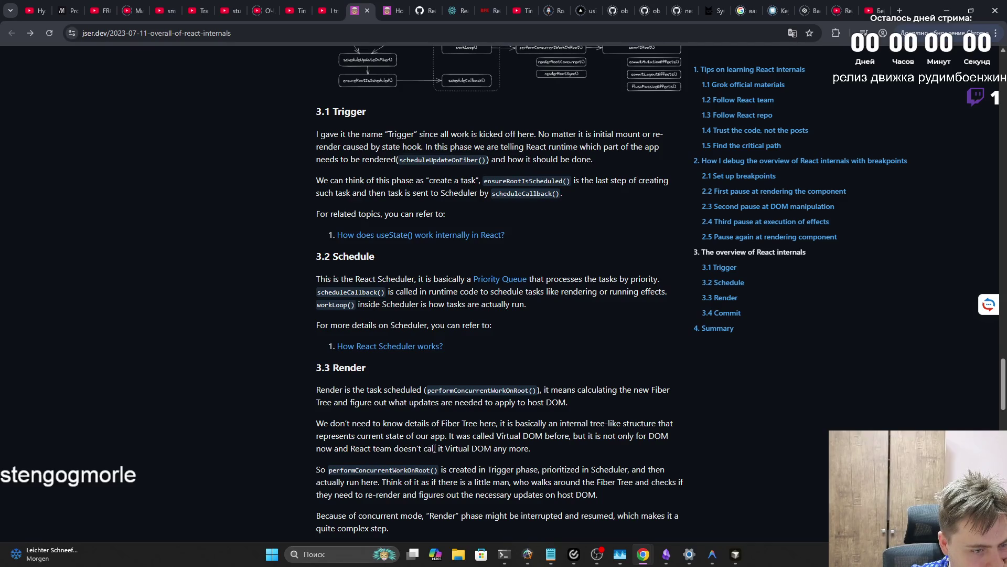
pyautogui.scroll(-1, 524, 451)
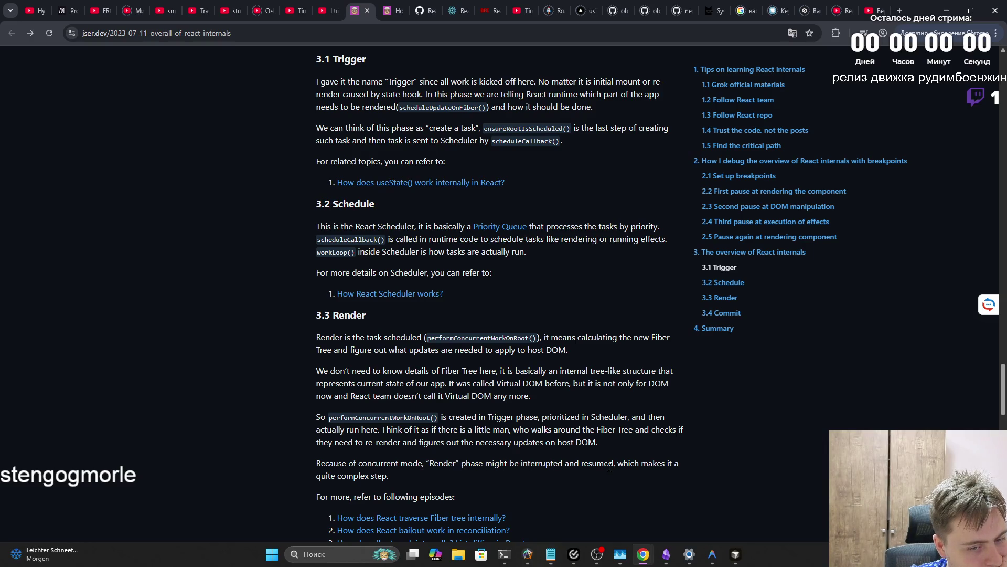
pyautogui.scroll(-2, 406, 478)
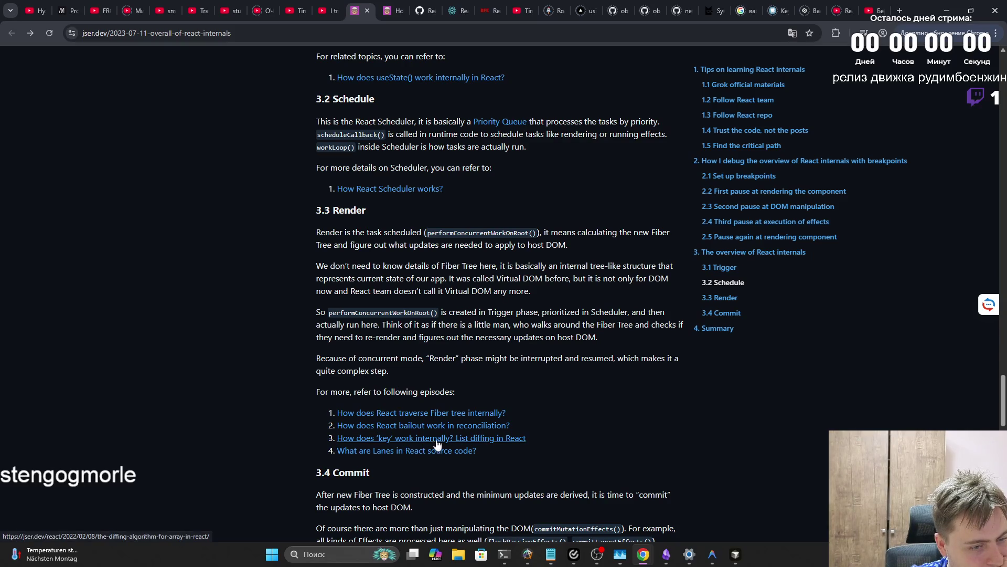
pyautogui.scroll(-1, 404, 462)
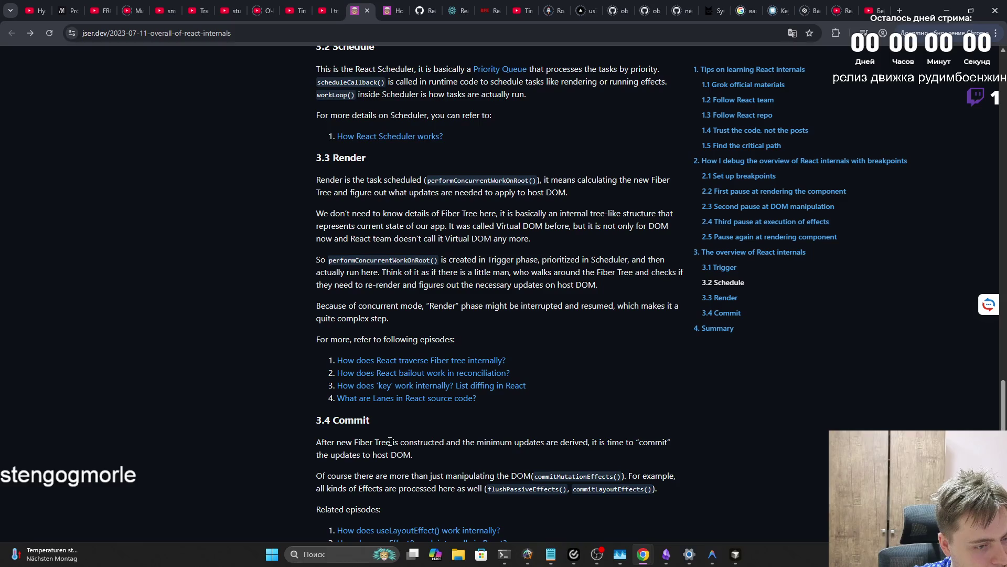
pyautogui.scroll(-1, 390, 440)
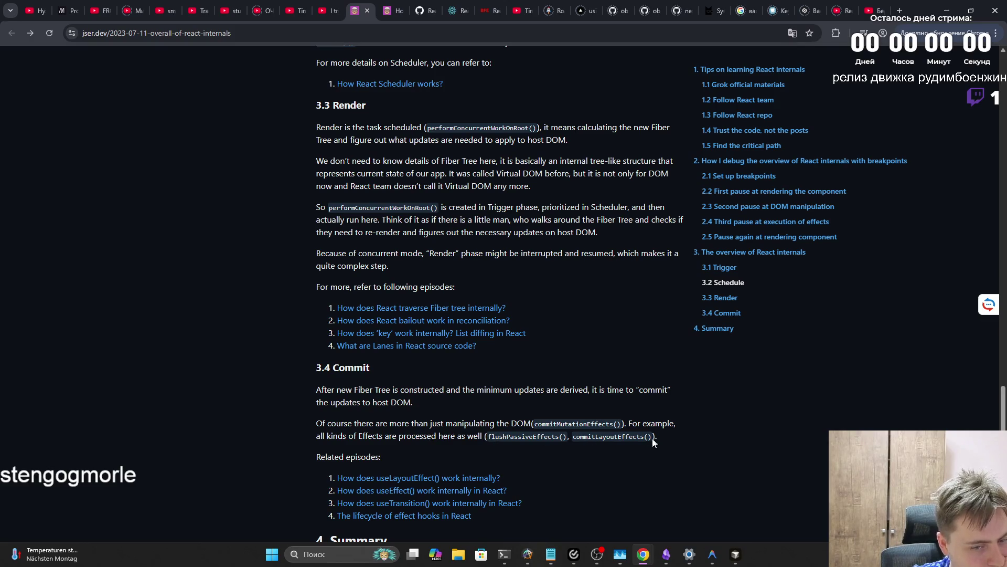
pyautogui.scroll(-1, 387, 461)
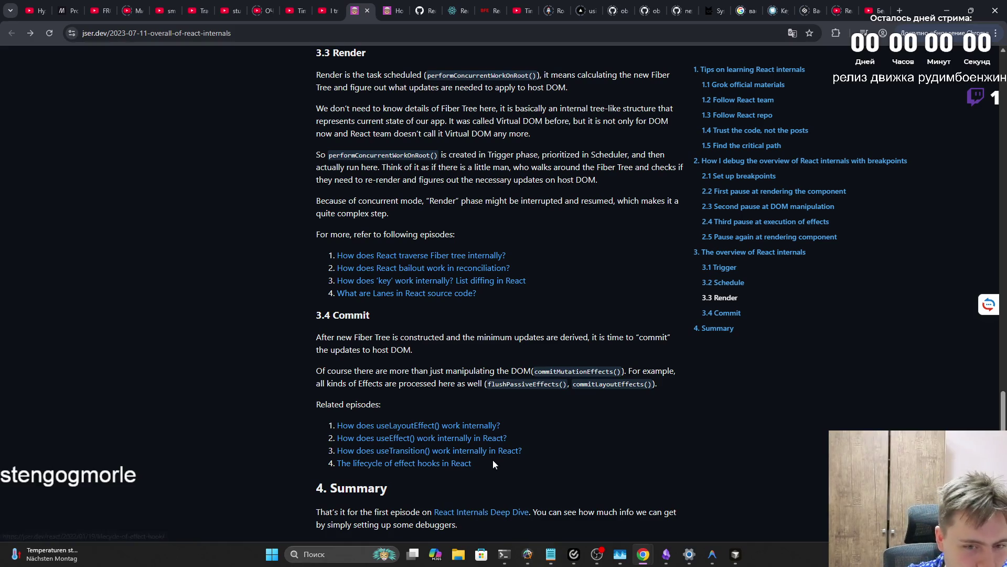
pyautogui.scroll(-2, 505, 458)
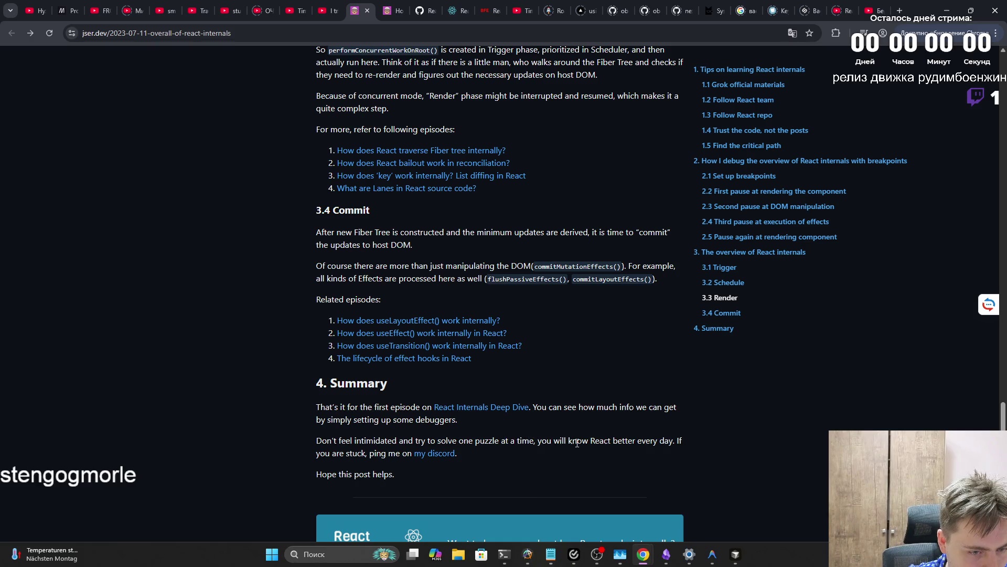
pyautogui.moveTo(602, 441); pyautogui.dragTo(674, 443)
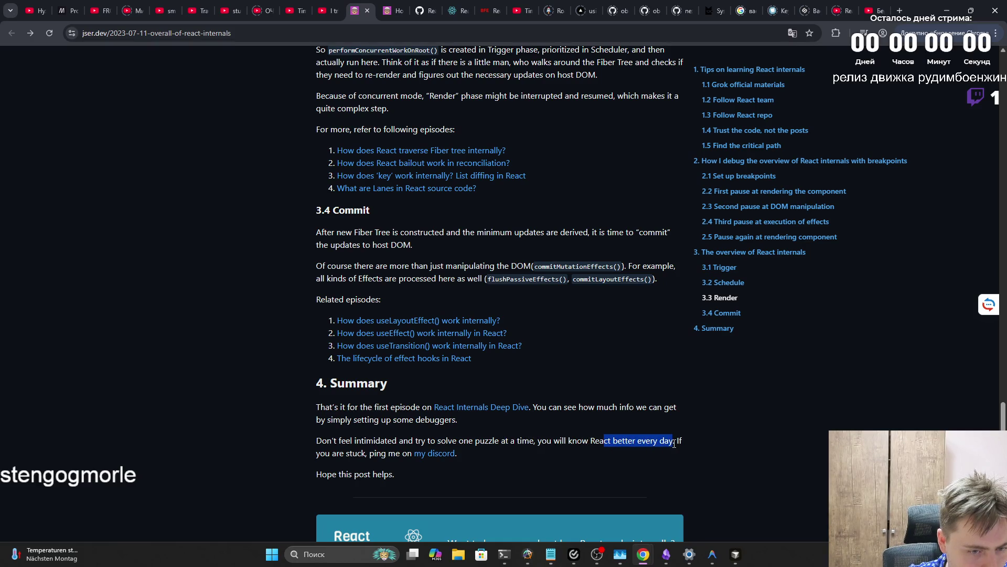
pyautogui.click(677, 445)
pyautogui.moveTo(319, 453); pyautogui.dragTo(490, 466)
pyautogui.click(416, 469)
pyautogui.moveTo(316, 441); pyautogui.dragTo(408, 480)
pyautogui.click(408, 479)
pyautogui.scroll(-3, 405, 475)
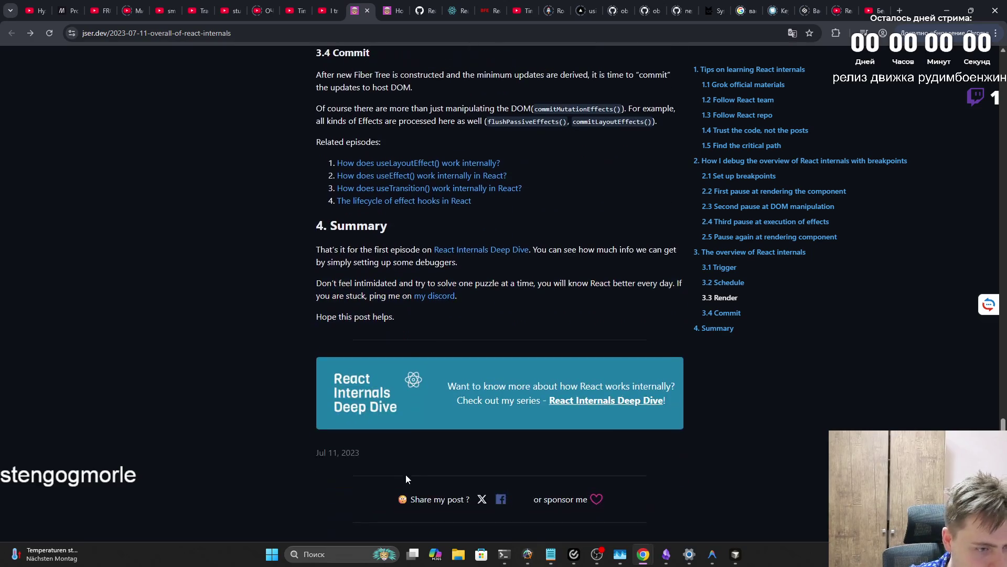
pyautogui.scroll(-2, 389, 455)
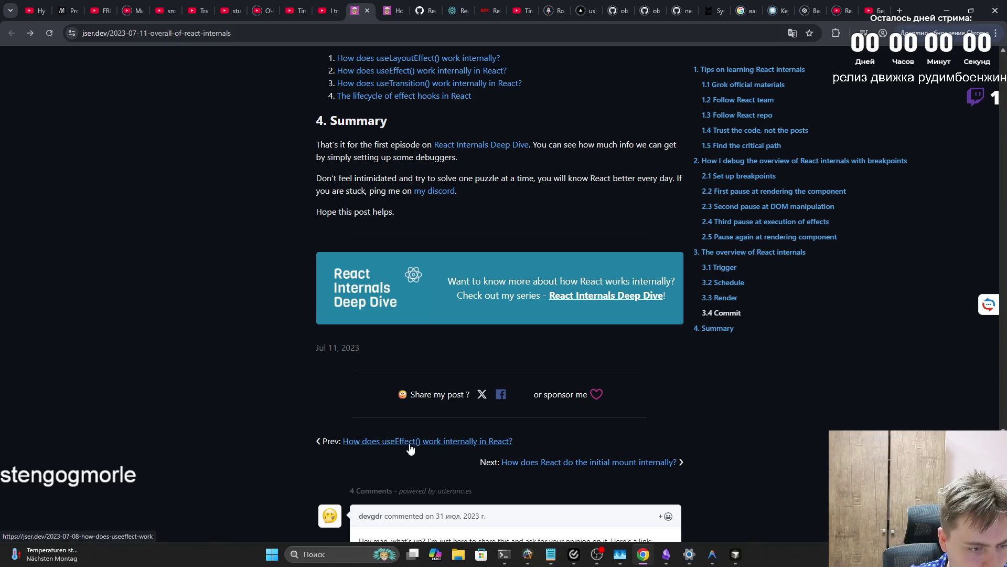
pyautogui.scroll(10, 465, 446)
pyautogui.scroll(15, 464, 445)
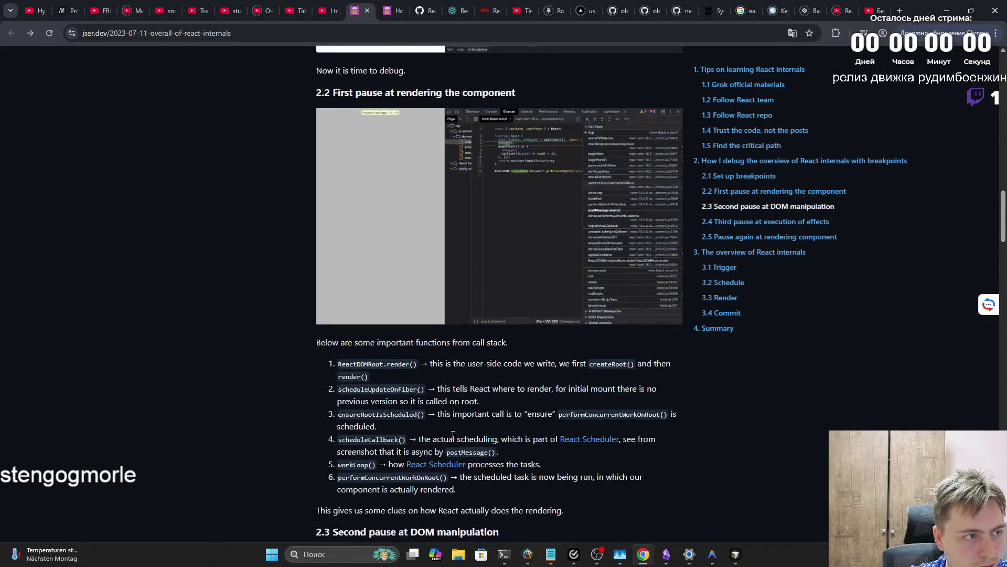
pyautogui.scroll(20, 453, 435)
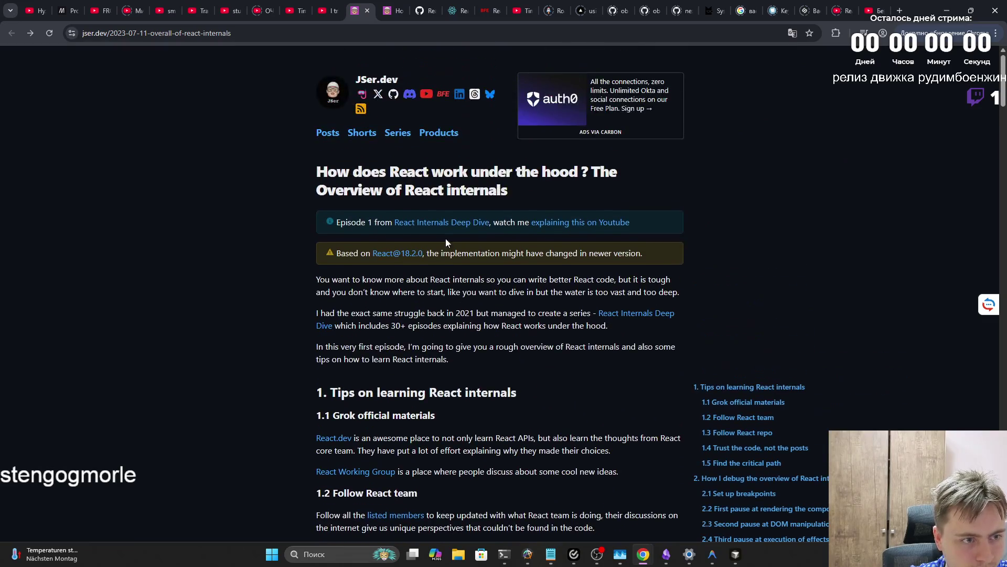
# From jser.dev's list of all posts, open the React Internals Explorer introduction article
pyautogui.click(336, 131)
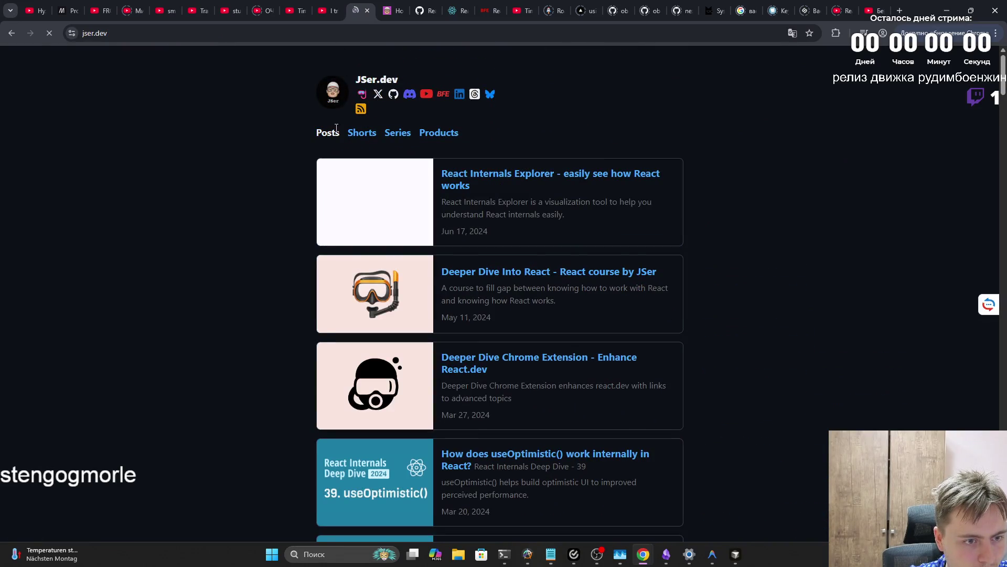
pyautogui.click(503, 181)
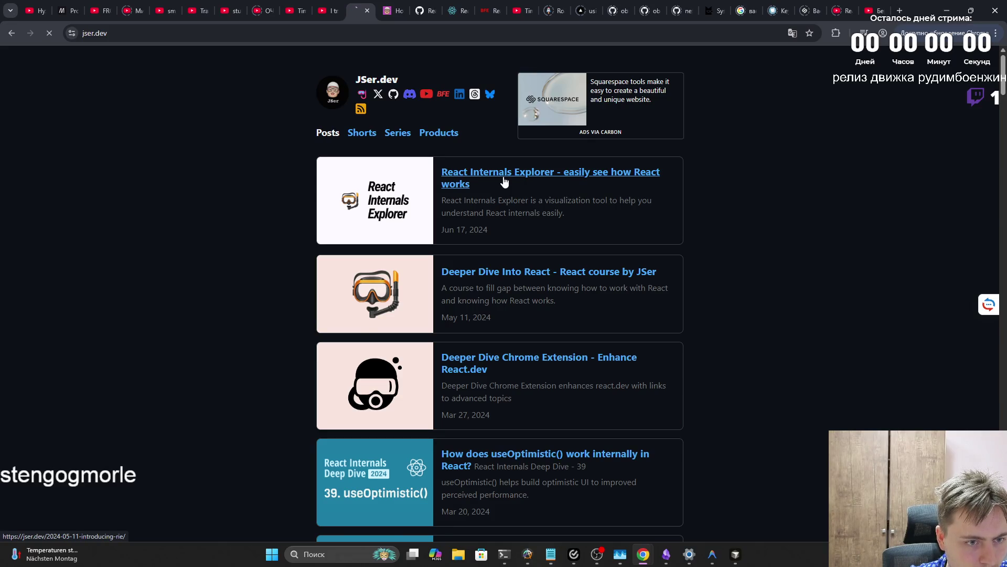
pyautogui.scroll(-3, 503, 184)
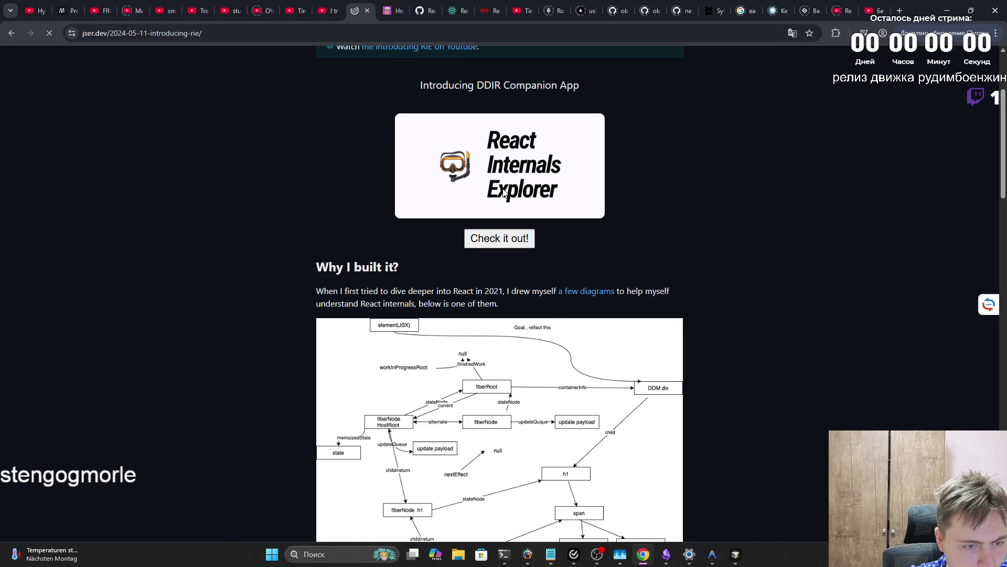
# Read down to 'How to use it?' and open the React Internals Explorer in a new tab
pyautogui.scroll(-4, 504, 193)
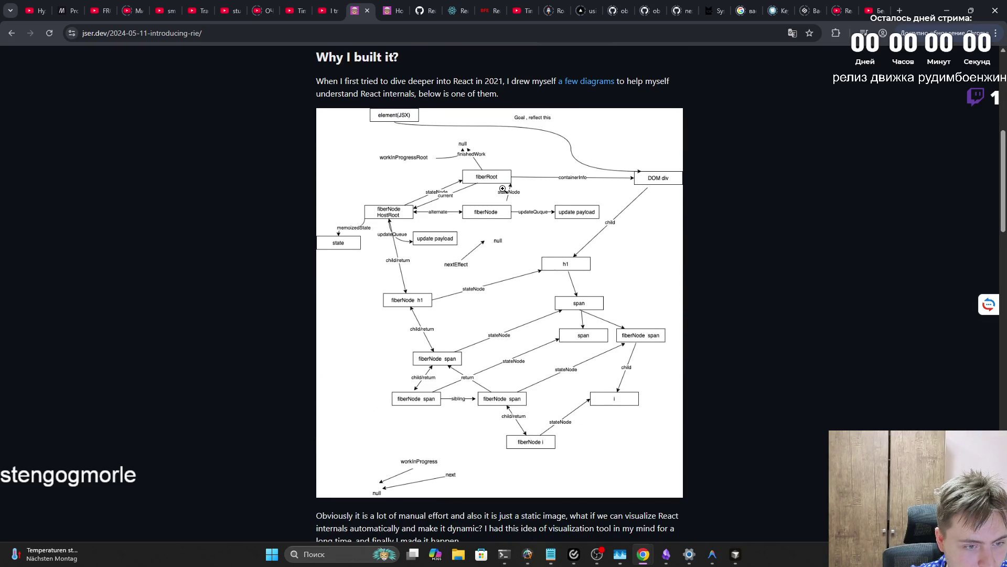
pyautogui.scroll(-7, 502, 188)
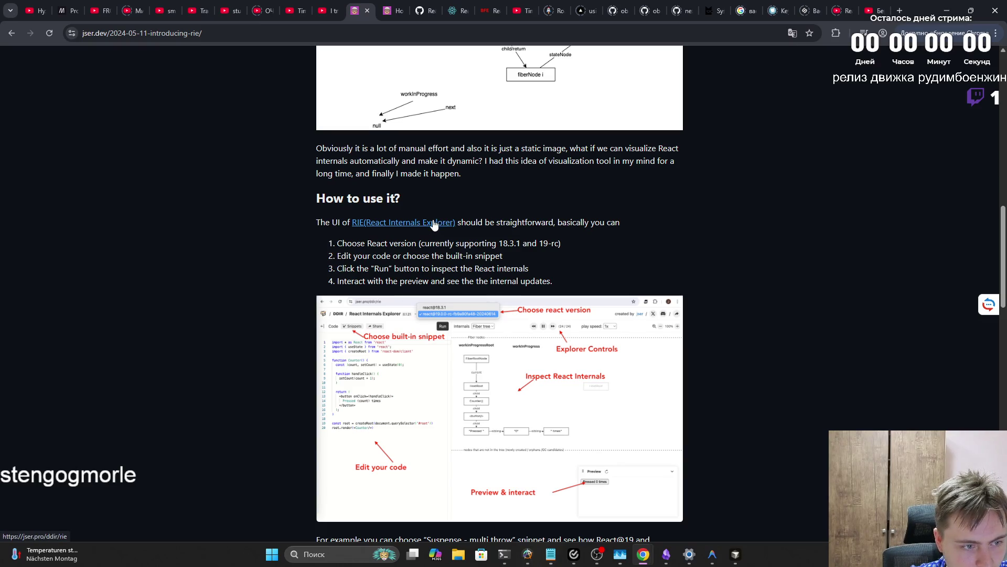
pyautogui.middleClick(450, 225)
pyautogui.click(412, 12)
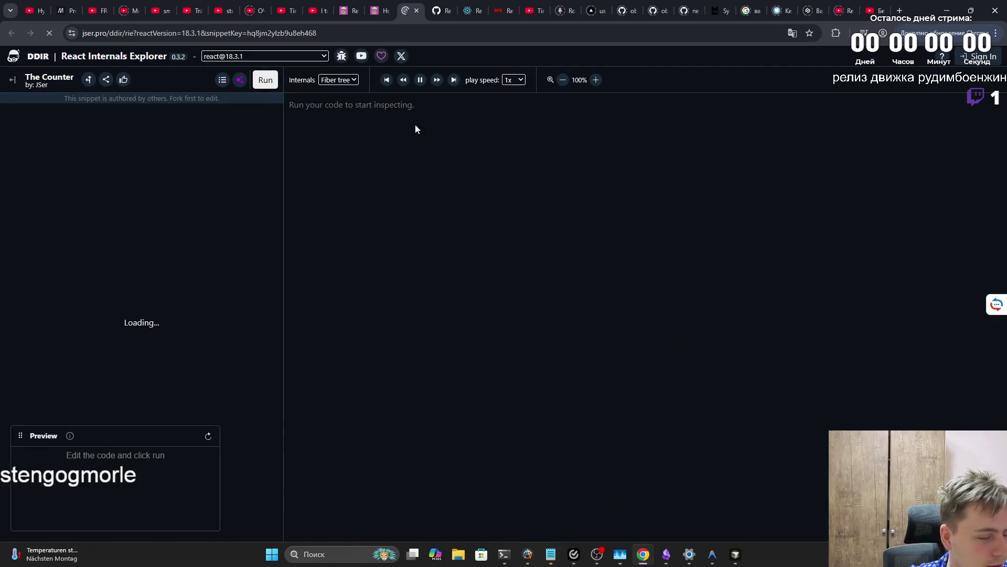
# Complete the eight-step onboarding tour, let The Counter play, and open the author's GitHub Sponsors page
pyautogui.click(55, 133)
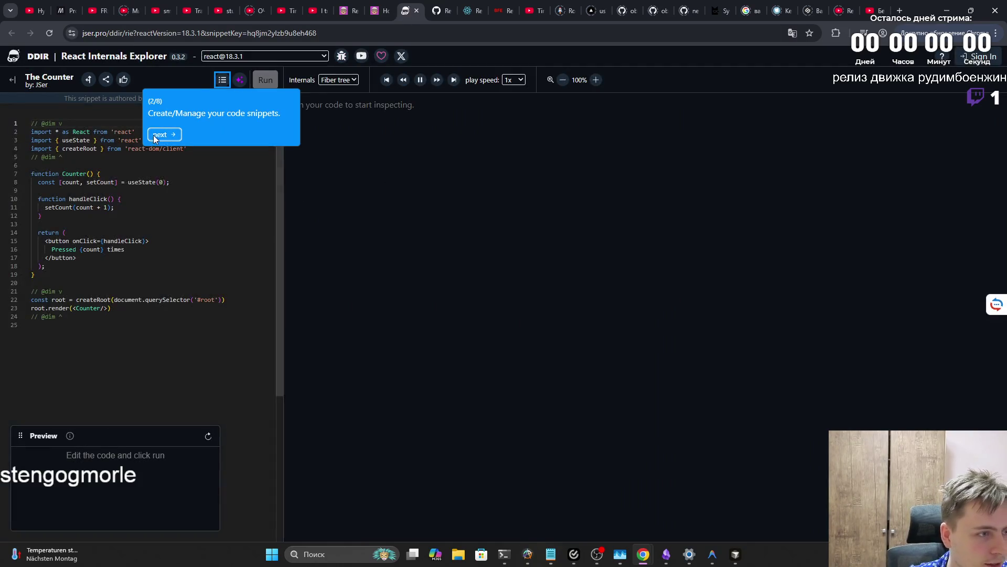
pyautogui.click(162, 134)
pyautogui.click(183, 136)
pyautogui.click(205, 125)
pyautogui.click(207, 135)
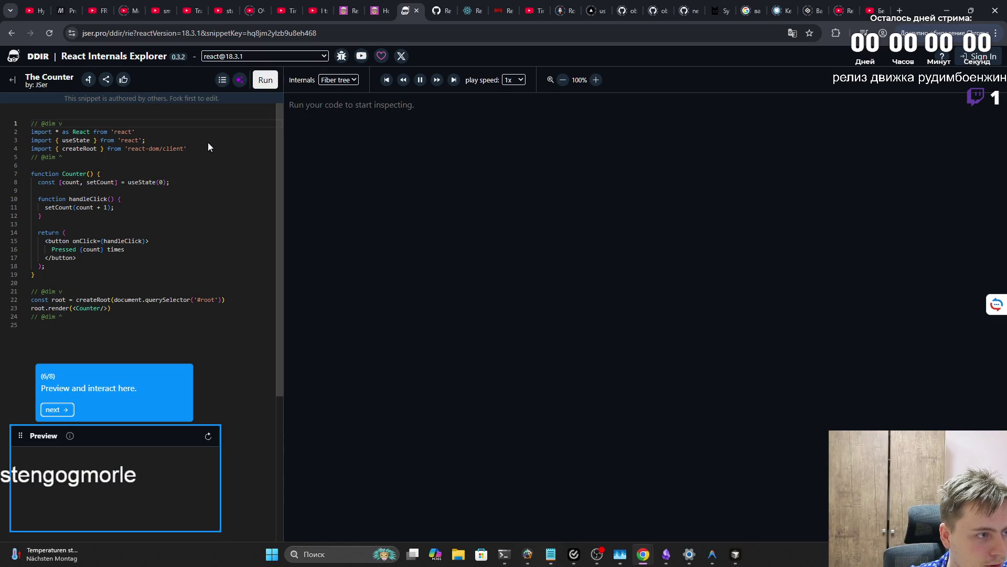
pyautogui.click(61, 414)
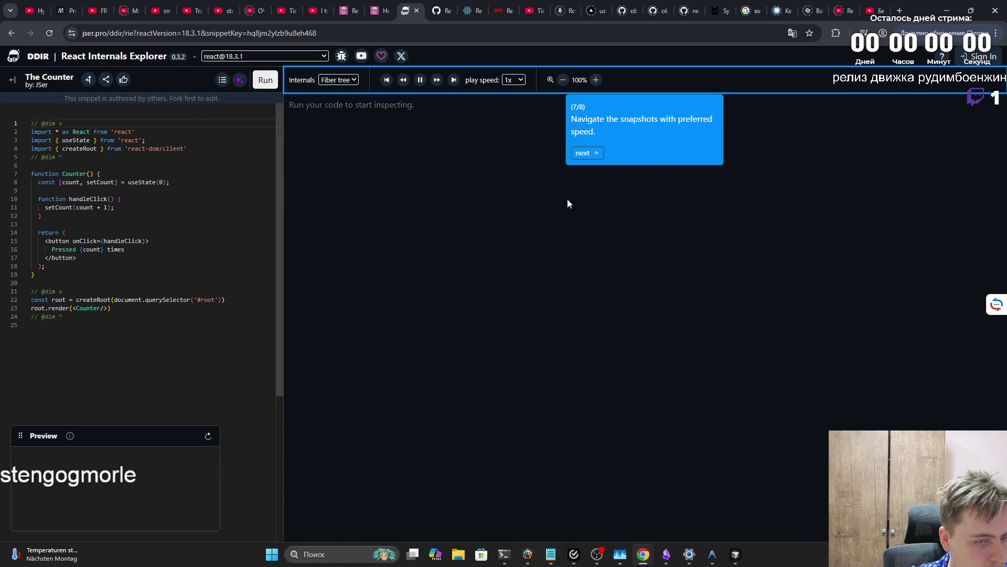
pyautogui.click(598, 152)
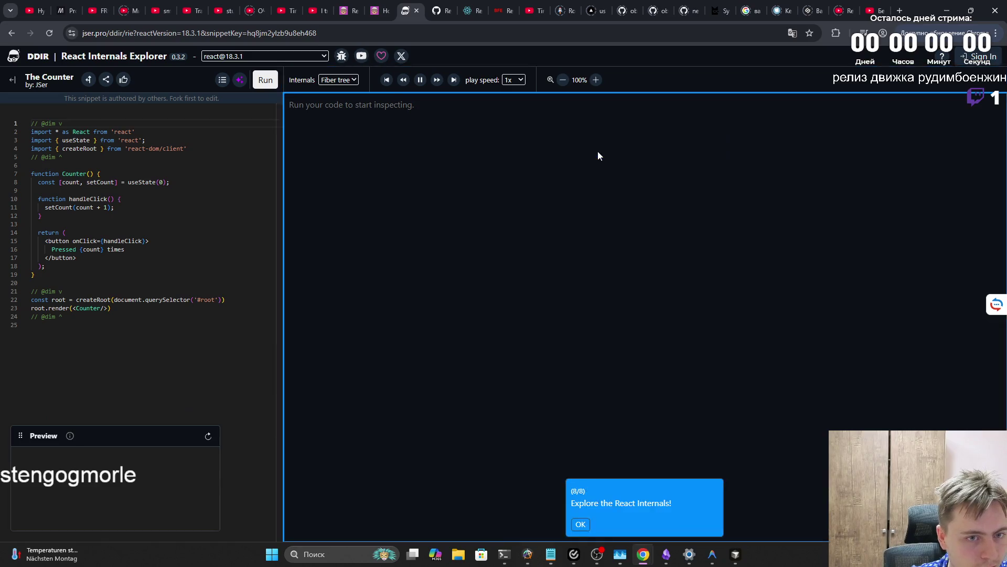
pyautogui.click(581, 527)
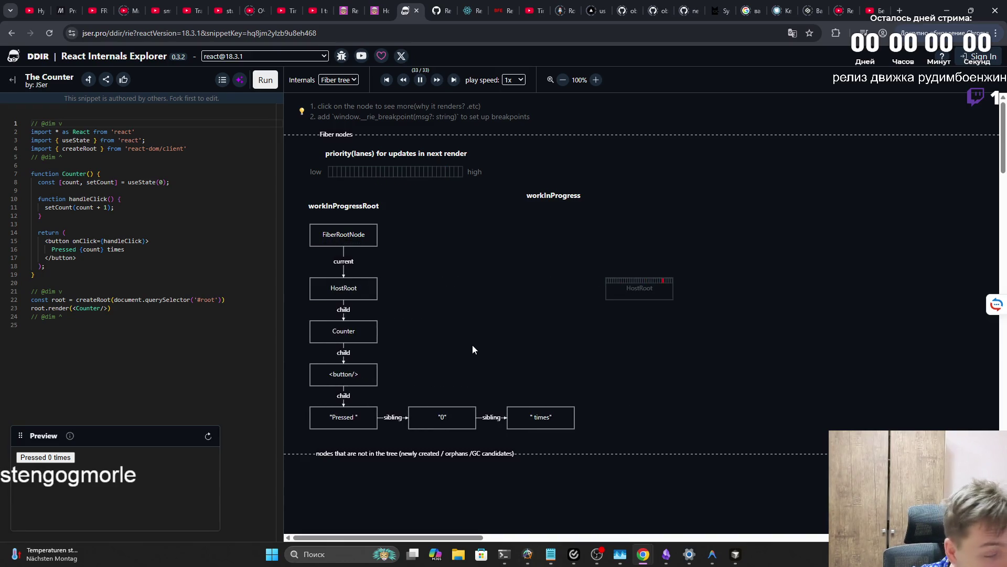
pyautogui.click(383, 55)
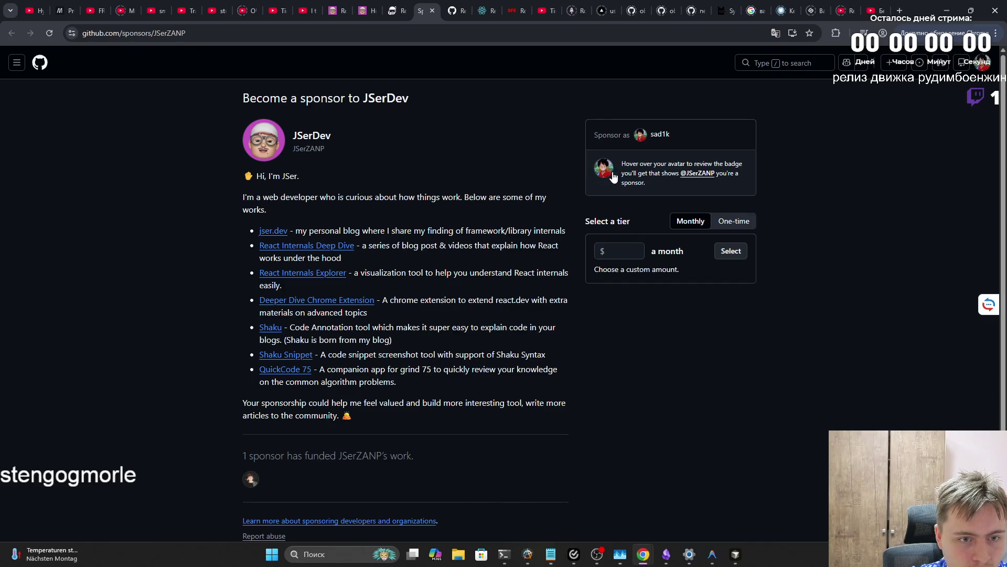
# Scroll the author's GitHub Sponsors page, then close it to return to React Internals Explorer
pyautogui.moveTo(604, 173)
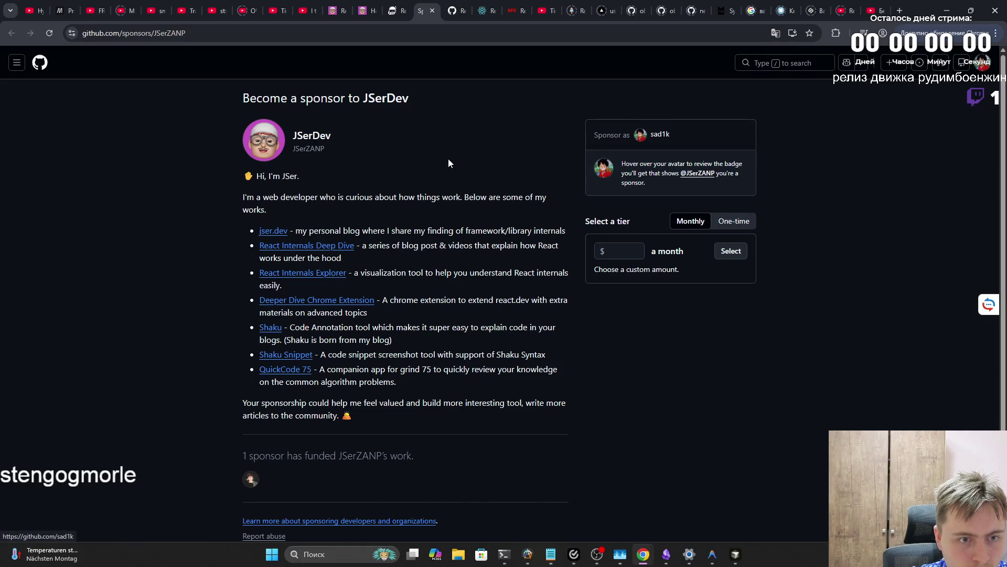
pyautogui.scroll(-2, 448, 159)
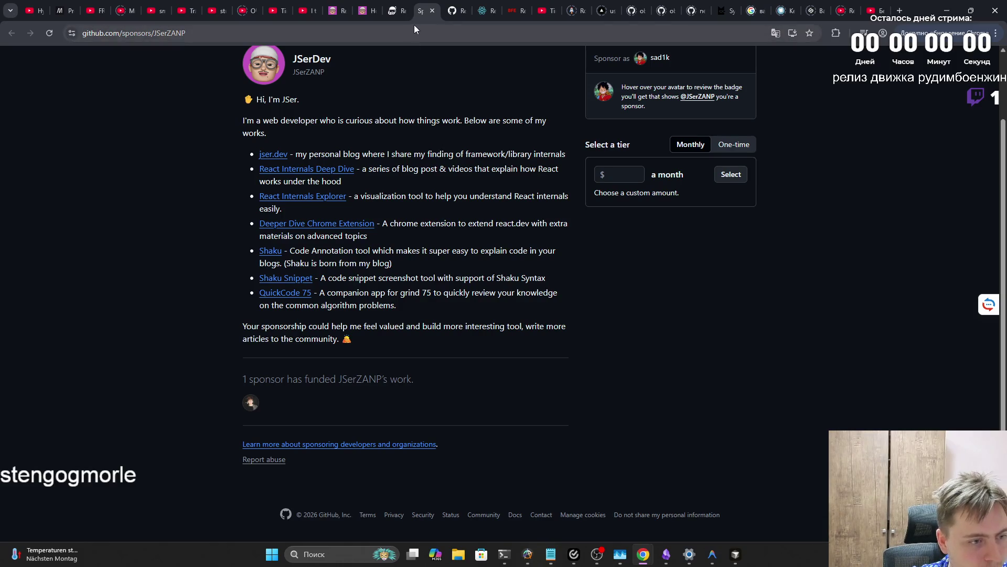
pyautogui.click(431, 11)
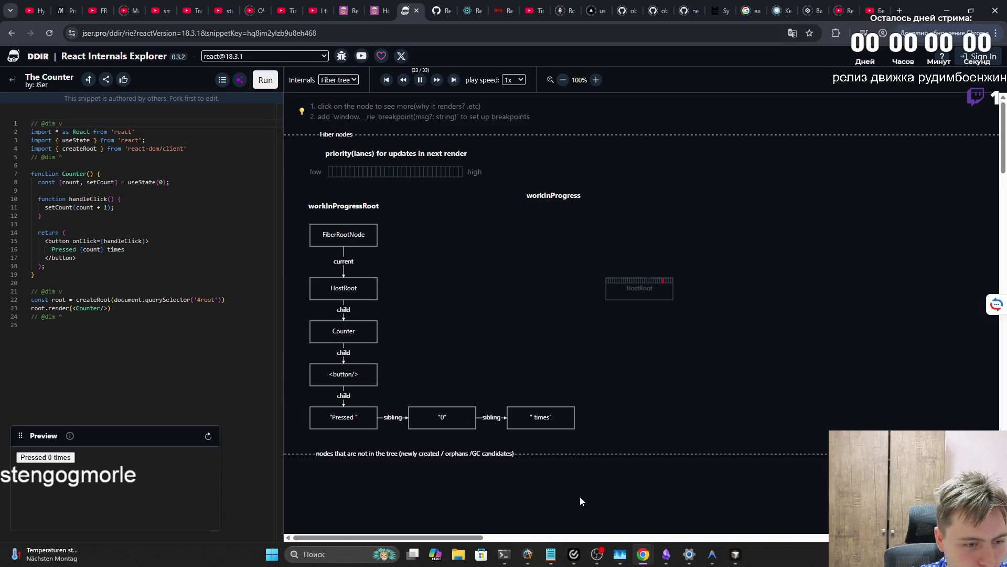
# Press the 'Pressed 0 times' counter in the preview so the fiber tree re-renders to 1
pyautogui.click(598, 556)
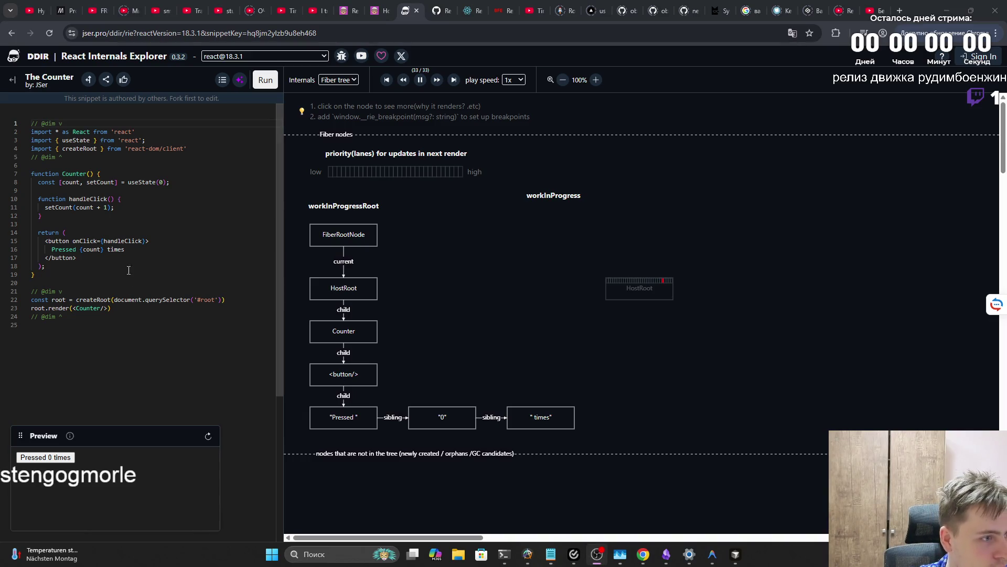
pyautogui.click(64, 459)
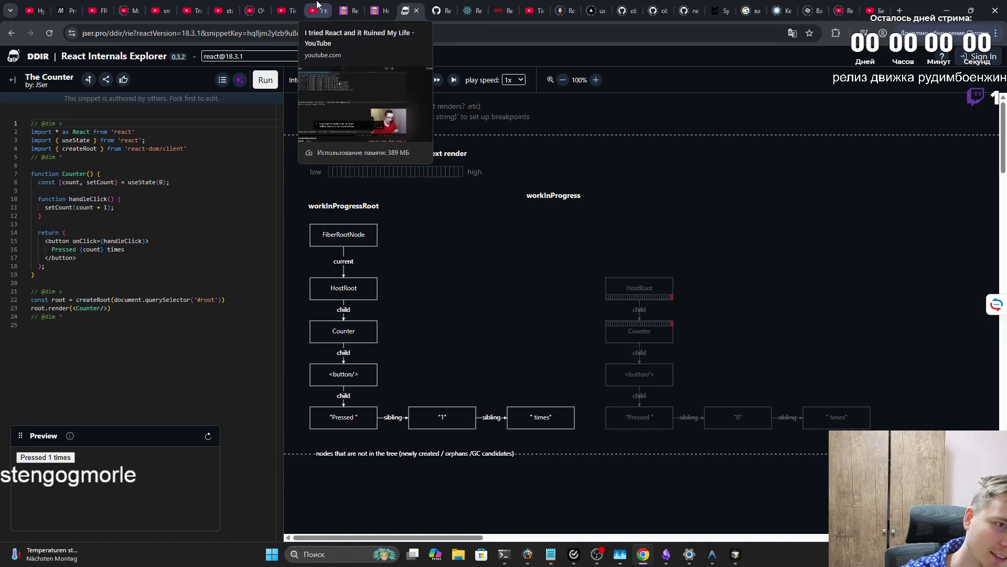
pyautogui.click(378, 9)
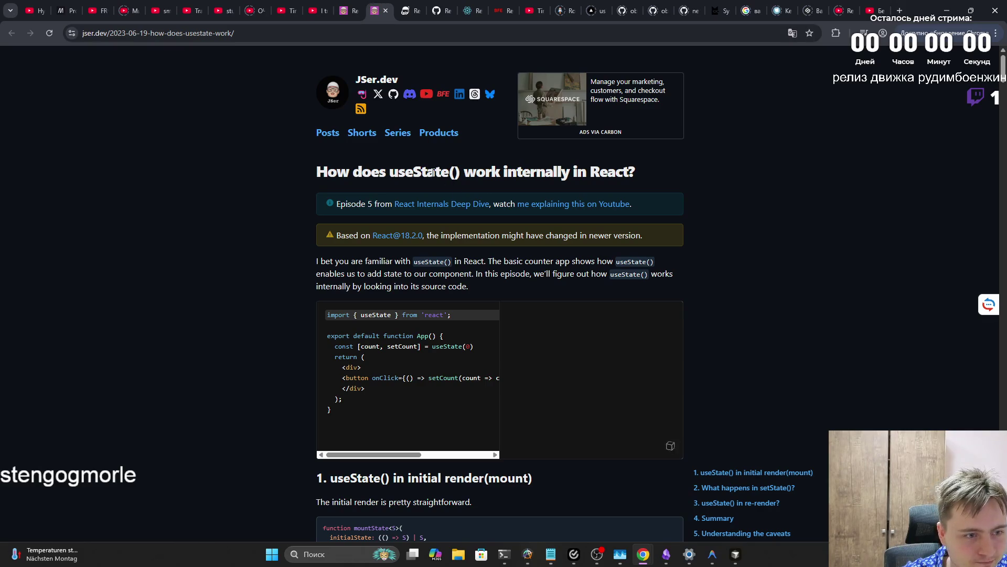
# Skim the React Internals Explorer introduction article in the neighbouring tab
pyautogui.scroll(-5, 404, 99)
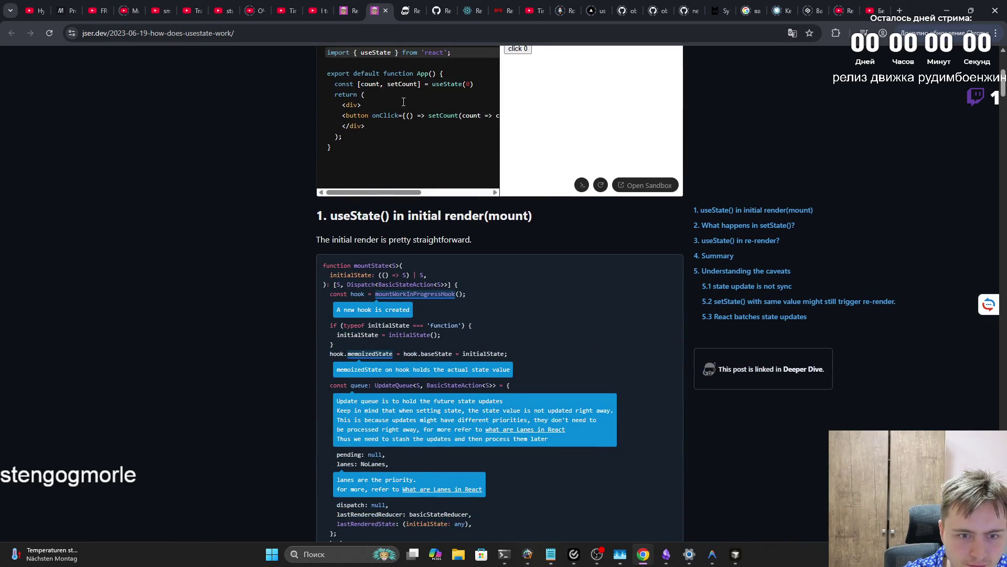
pyautogui.scroll(-10, 404, 99)
pyautogui.hotkey('ctrl', 'pageup')
pyautogui.scroll(-8, 455, 205)
pyautogui.scroll(6, 456, 199)
pyautogui.scroll(-13, 455, 199)
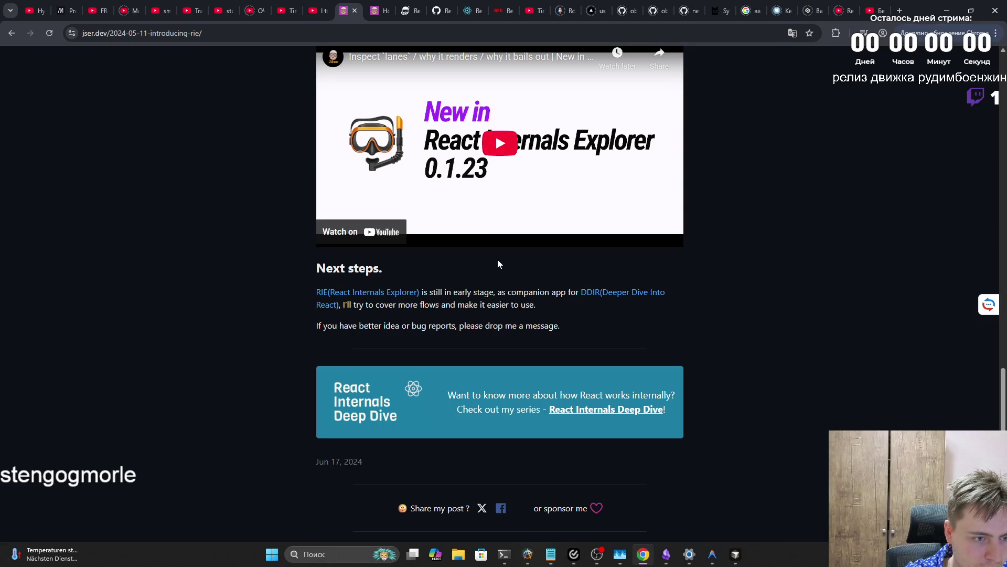
# Return to the jser.dev post list and scroll to the 2023 Deep Dive entries, opening Initial Mount in a background tab
pyautogui.hotkey('alt', 'Left')
pyautogui.scroll(-5, 493, 257)
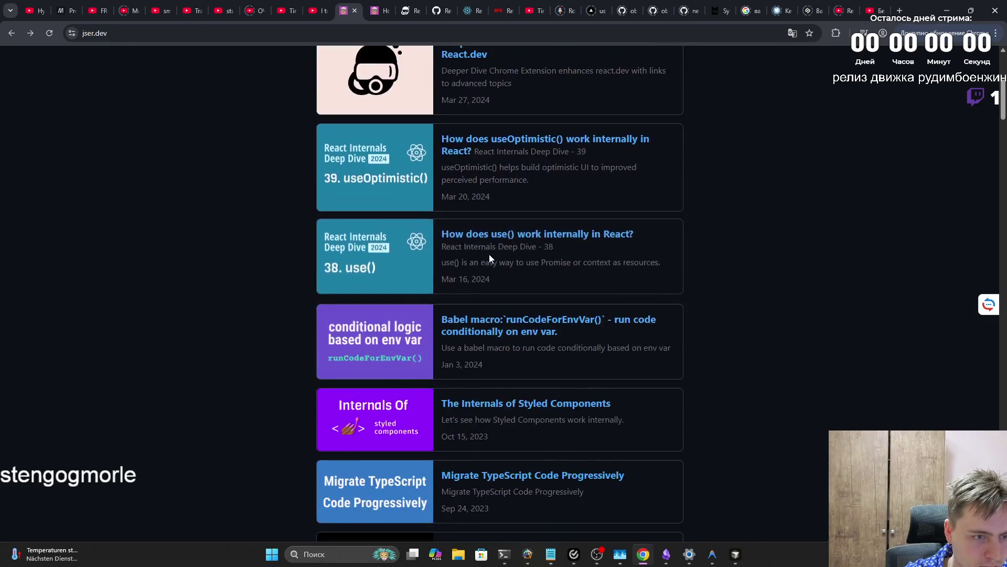
pyautogui.scroll(-8, 489, 254)
pyautogui.moveTo(1004, 129); pyautogui.dragTo(1004, 328)
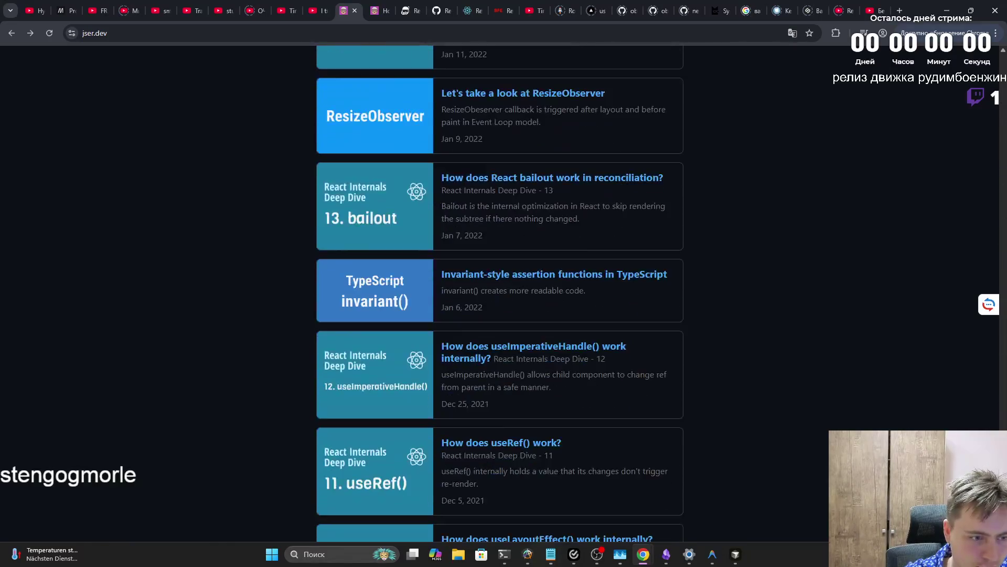
pyautogui.scroll(-5, 500, 294)
pyautogui.scroll(20, 648, 303)
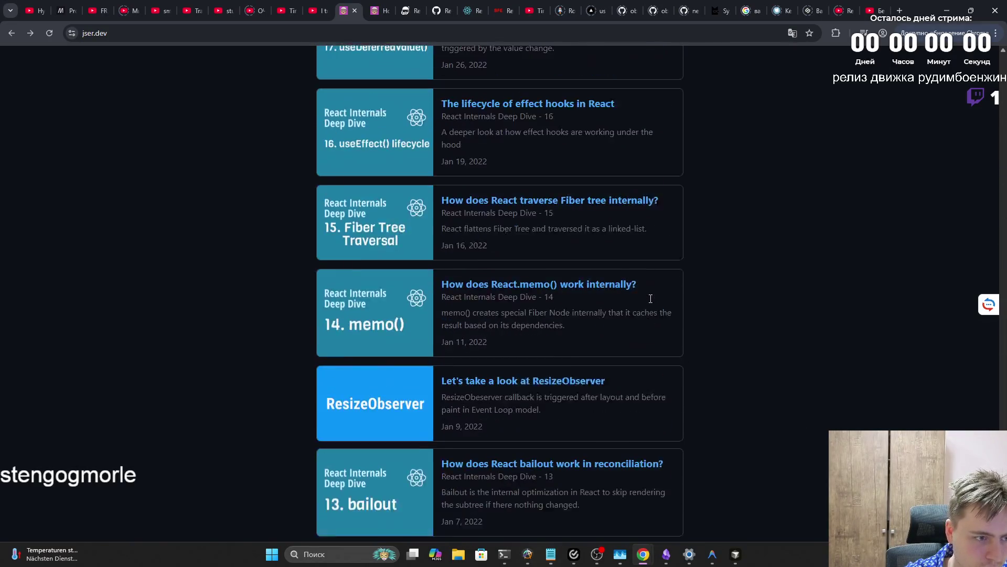
pyautogui.scroll(17, 646, 303)
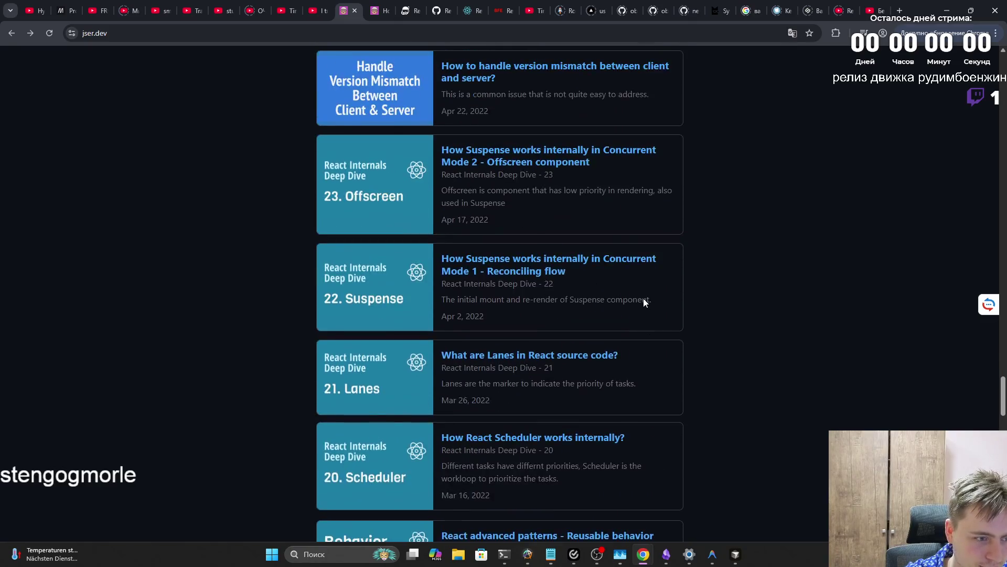
pyautogui.scroll(20, 646, 301)
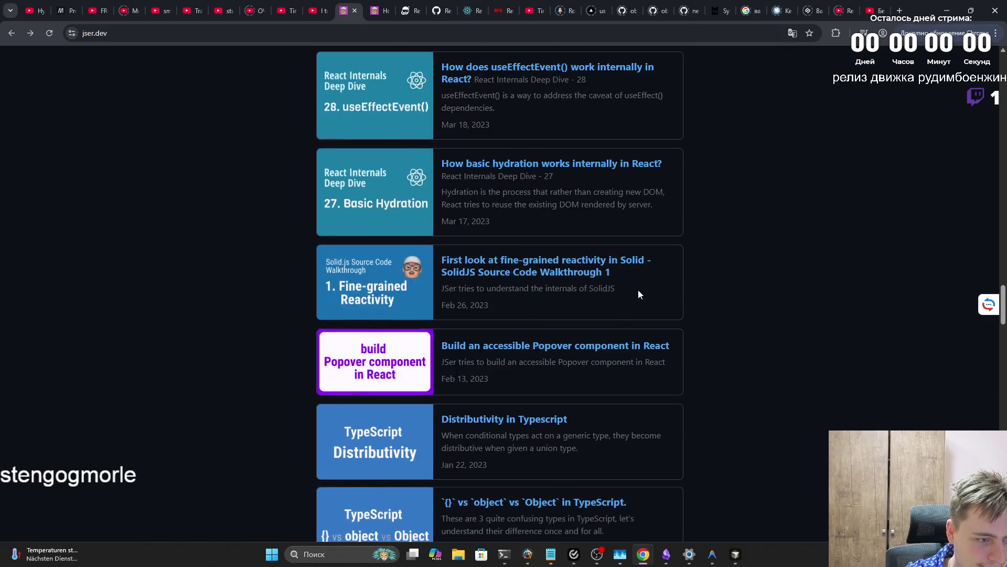
pyautogui.scroll(17, 636, 289)
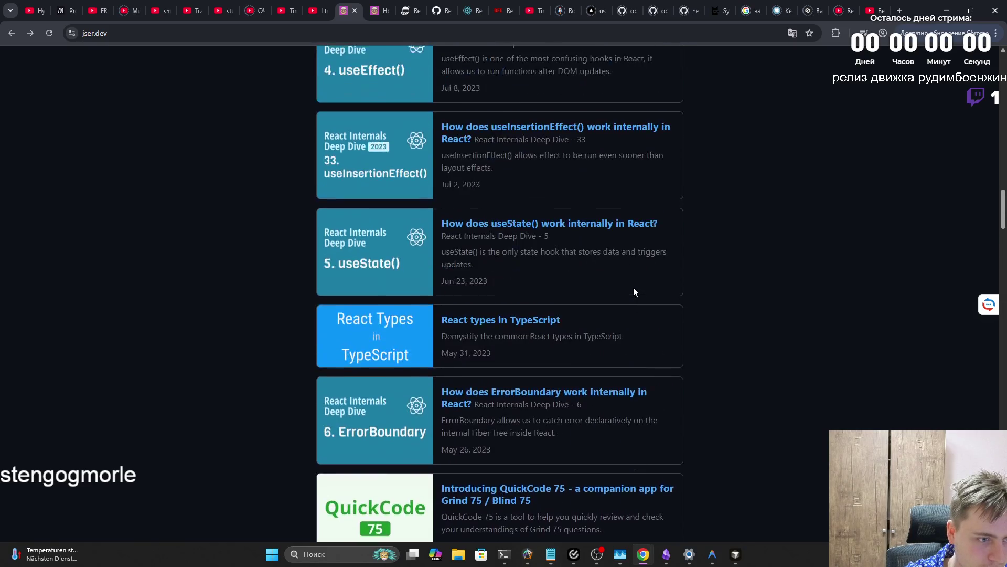
pyautogui.scroll(1, 634, 291)
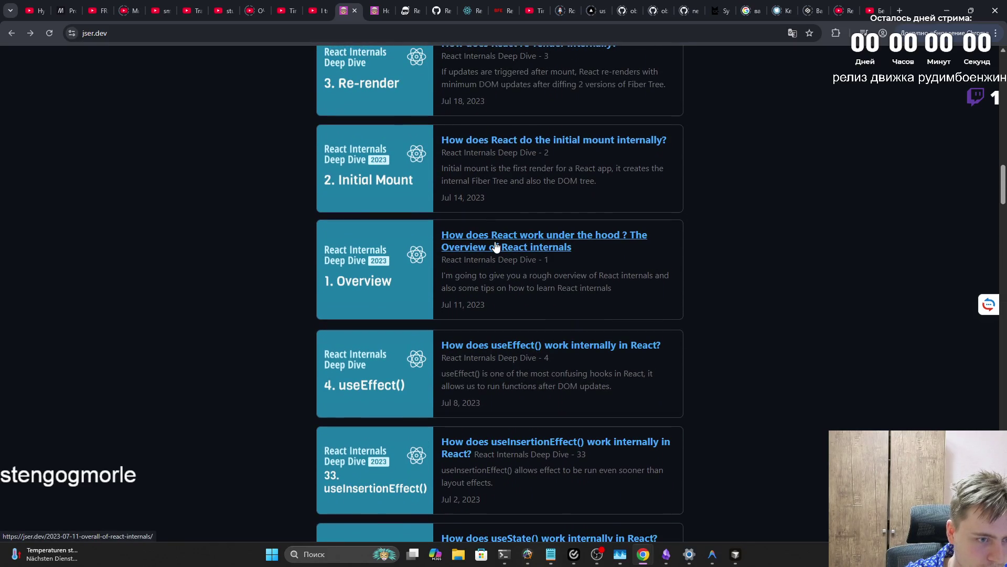
pyautogui.middleClick(496, 246)
pyautogui.scroll(2, 497, 246)
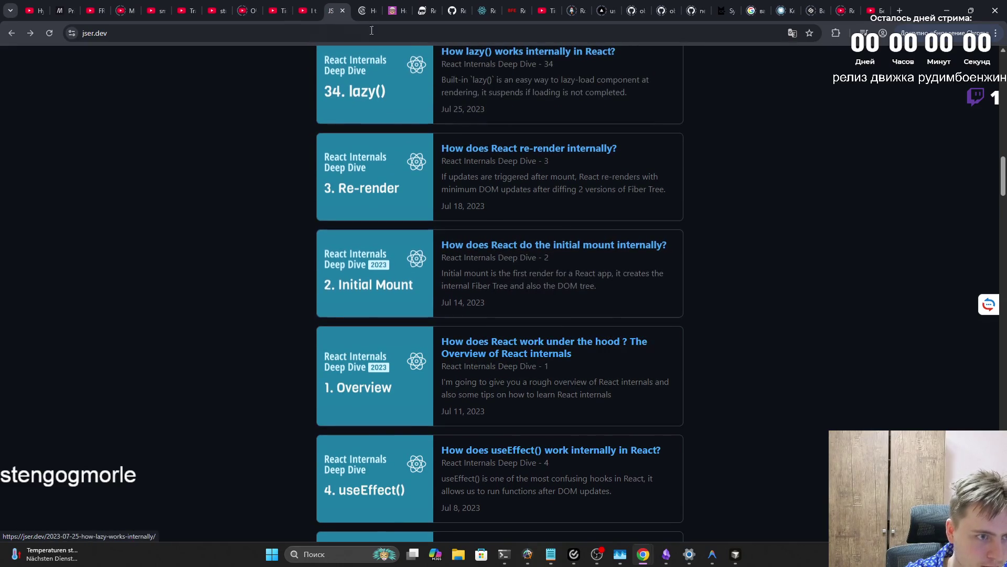
# View the 'How does React do the initial mount internally?' tab, then start a blank new tab
pyautogui.click(372, 4)
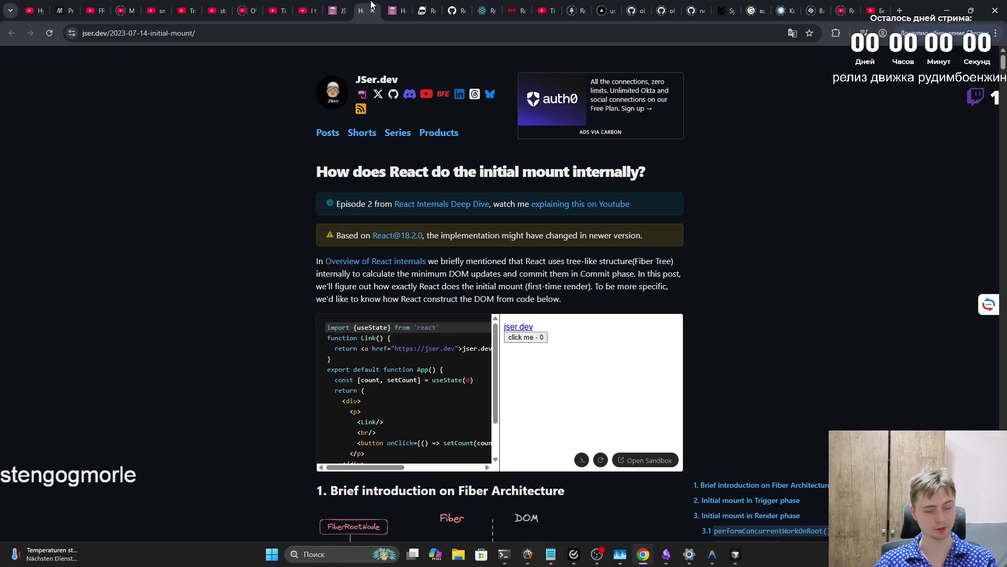
pyautogui.click(900, 10)
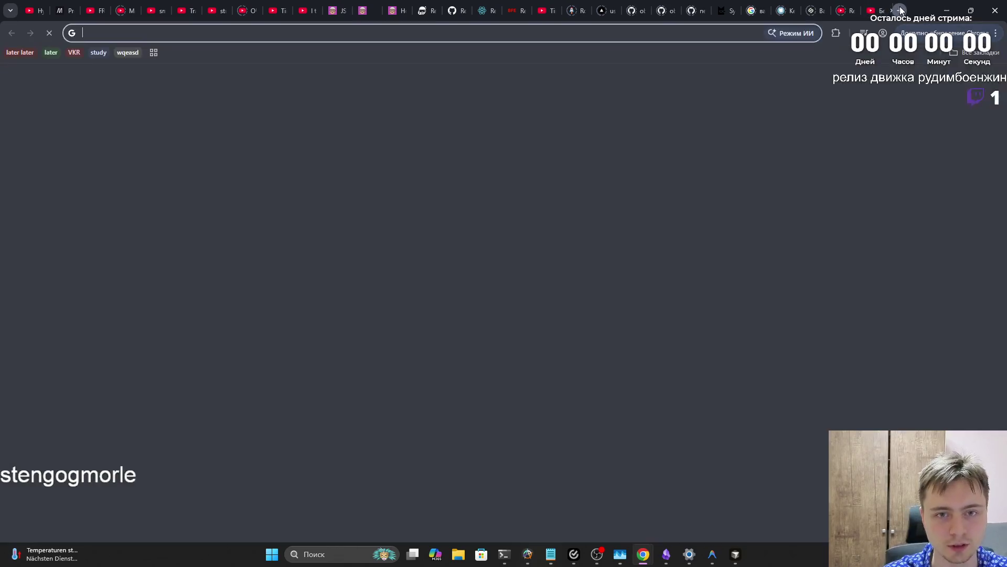
# Search Google for 'neet' and open the NeetCode roadmap from the results
pyautogui.write('na')
pyautogui.press('BackSpace')
pyautogui.press('BackSpace')
pyautogui.press('BackSpace')
pyautogui.write('n')
pyautogui.press('BackSpace')
pyautogui.press('BackSpace')
pyautogui.write('neet')
pyautogui.press('Return')
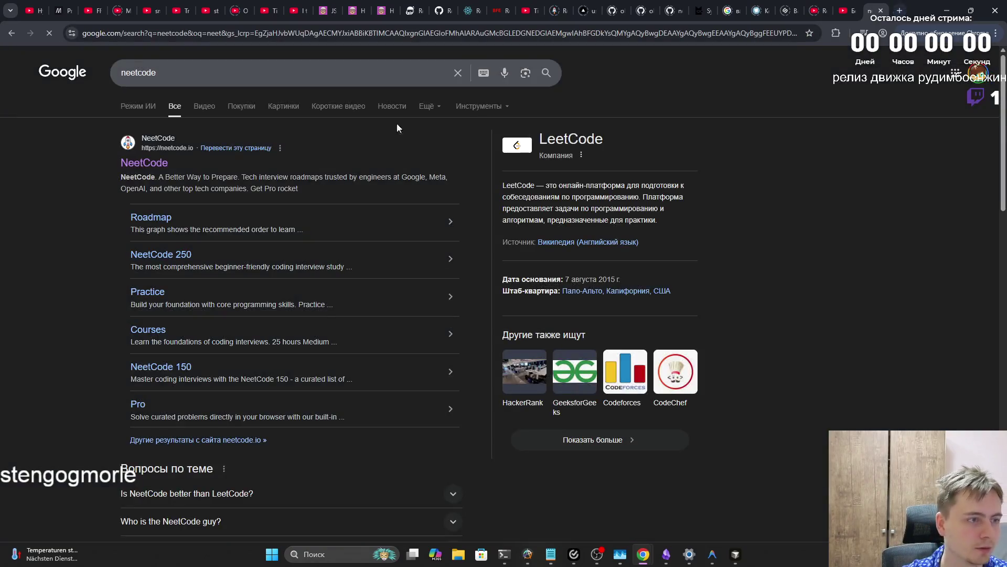
pyautogui.click(135, 164)
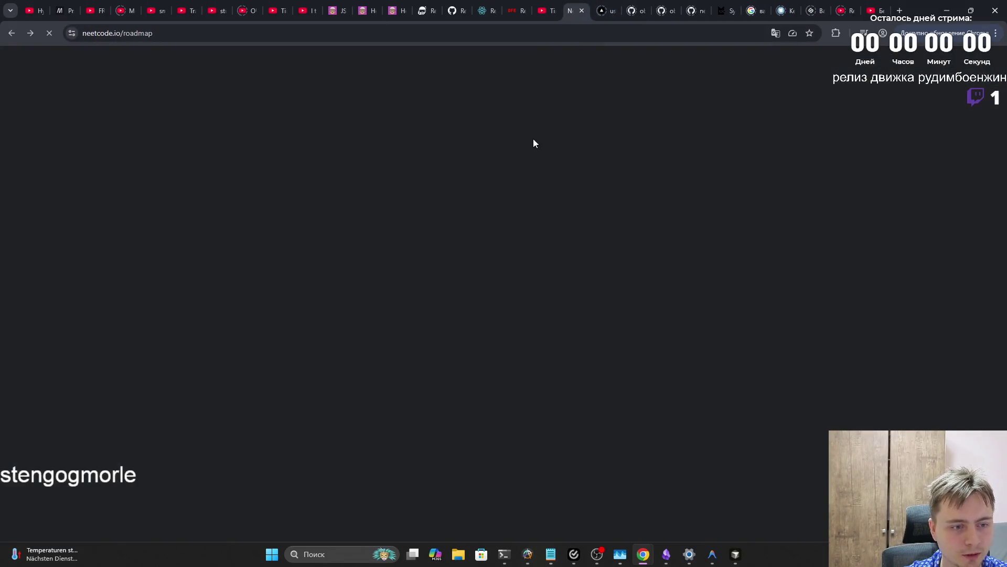
# Open Arrays & Hashing and the Top K Frequent Elements problem, then move on to BFE.dev's React Quizzes
pyautogui.click(339, 104)
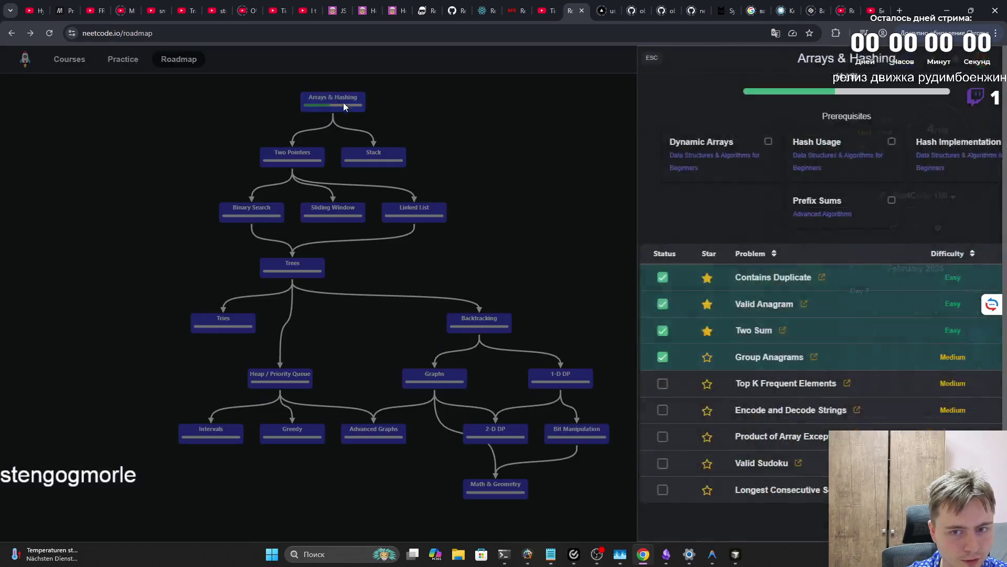
pyautogui.click(711, 383)
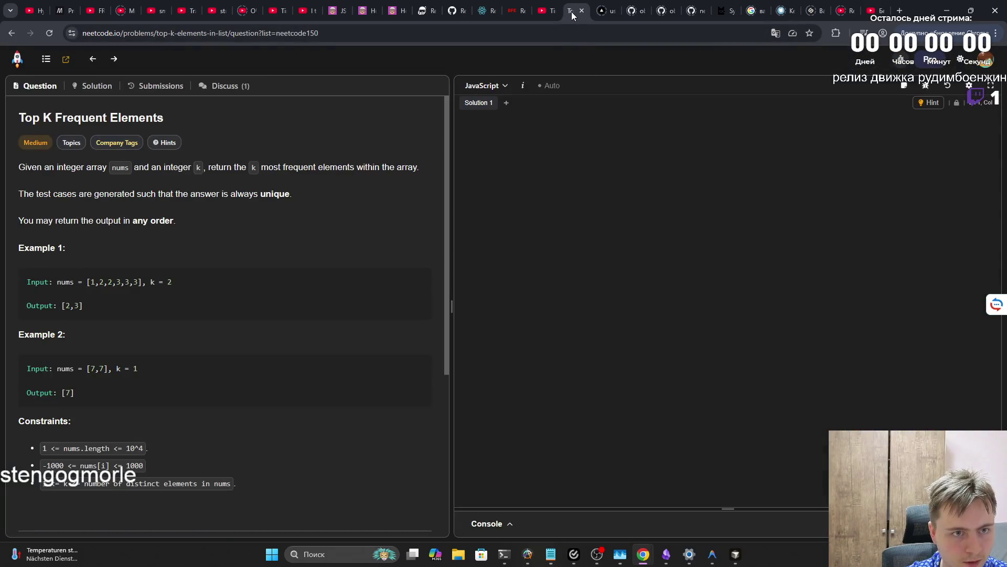
pyautogui.click(544, 10)
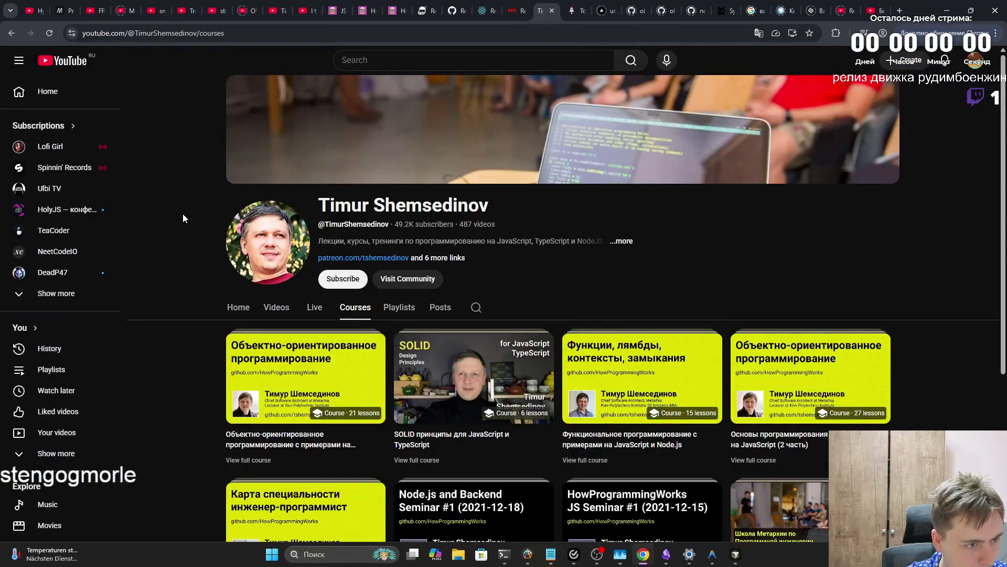
pyautogui.click(509, 11)
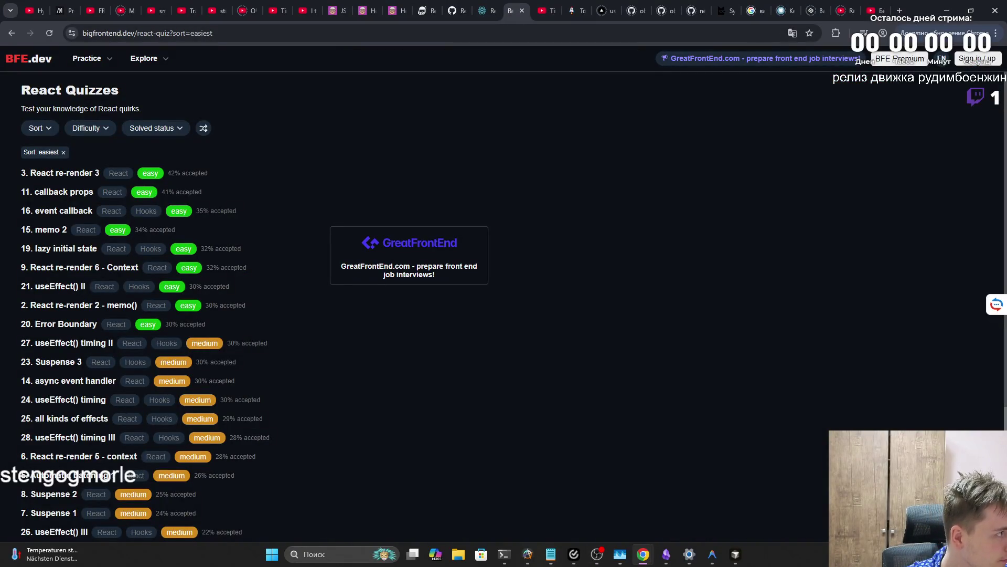
# Switch to another app and later return to Chrome's React Quizzes list, still sorted easiest
pyautogui.hotkey('alt', 'Tab')
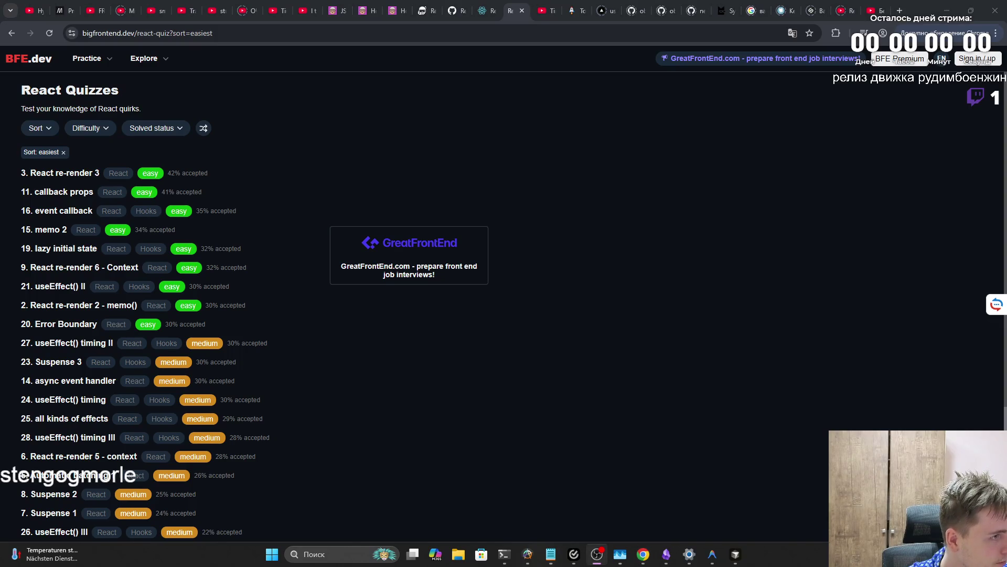
pyautogui.hotkey('alt', 'Tab')
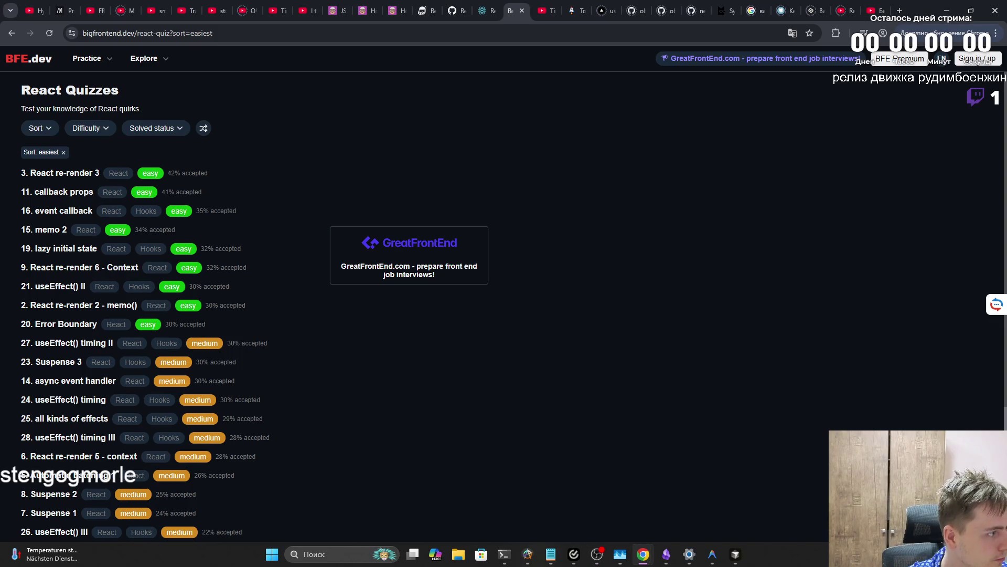
pyautogui.hotkey('alt', 'Tab')
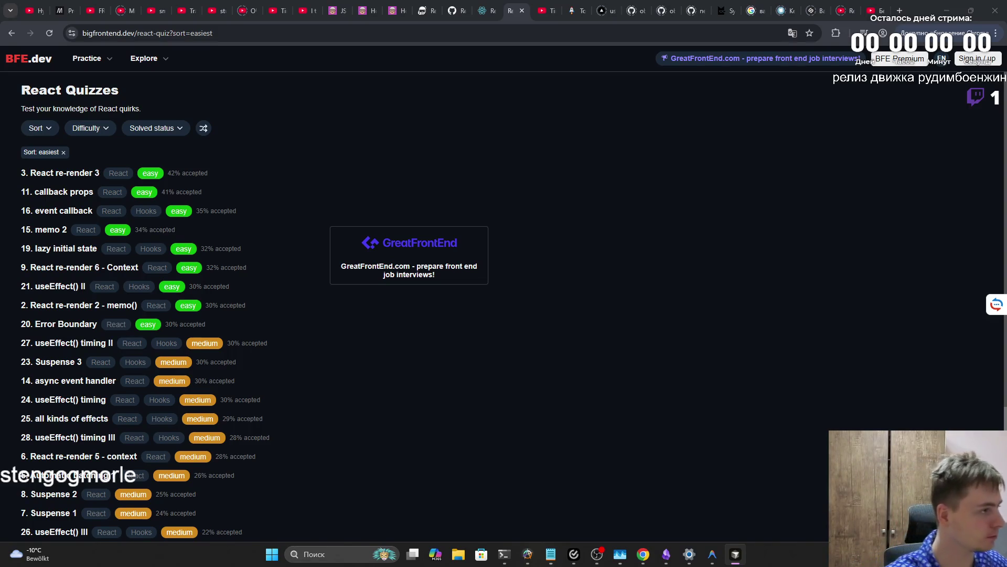
pyautogui.hotkey('alt', 'Tab')
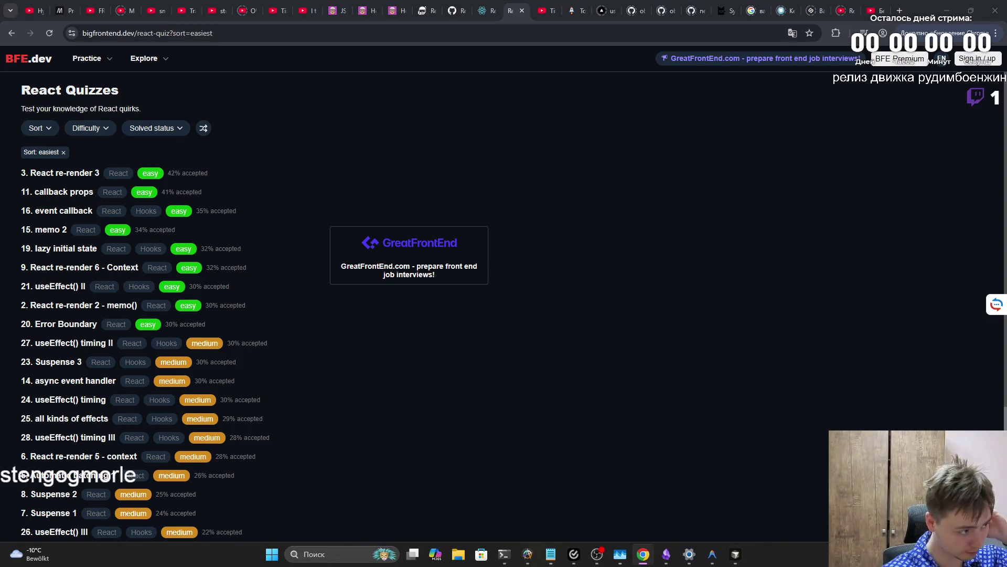
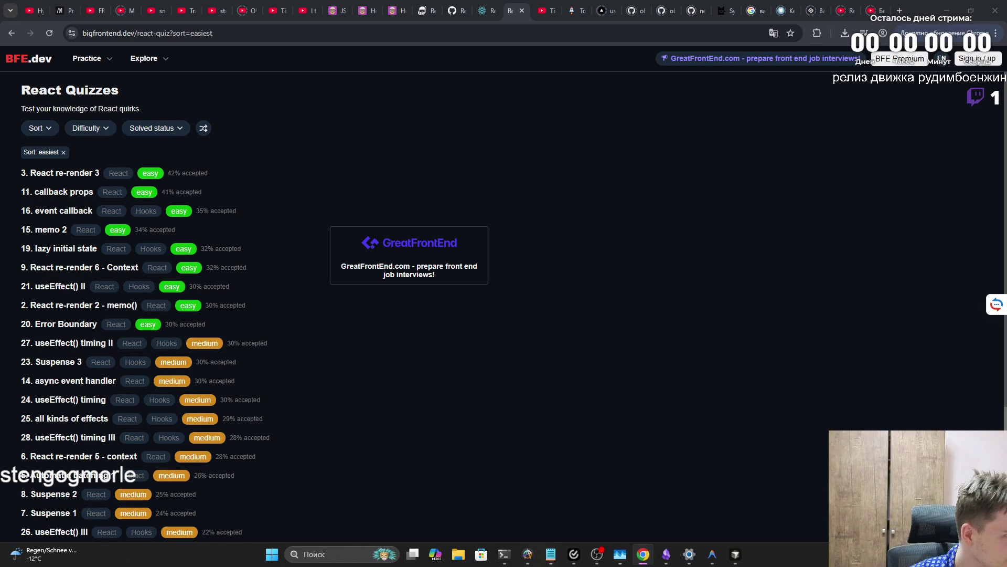
# Check the file explorer briefly, then return to the browser's React Quizzes list
pyautogui.press('super+e')
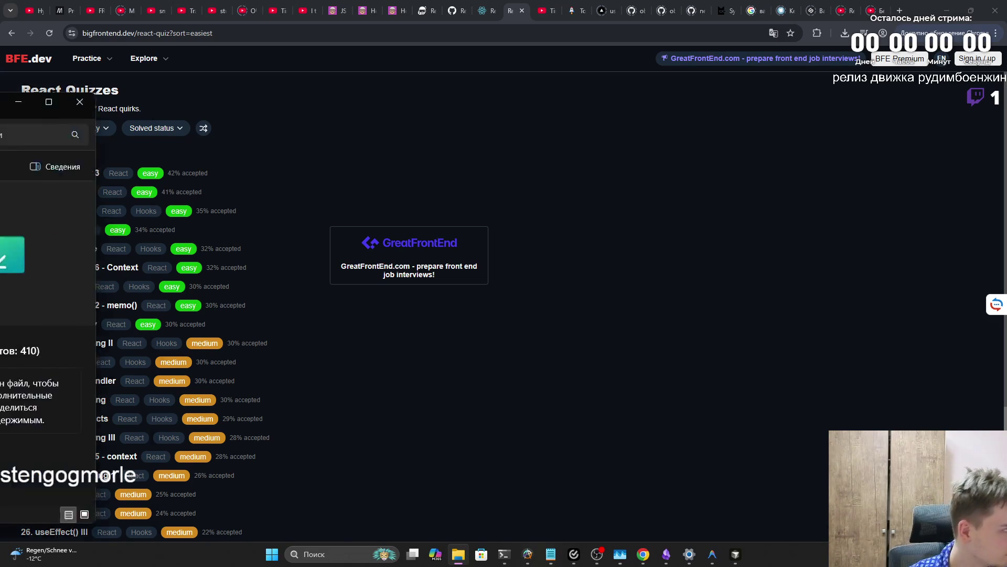
pyautogui.hotkey('alt', 'Tab')
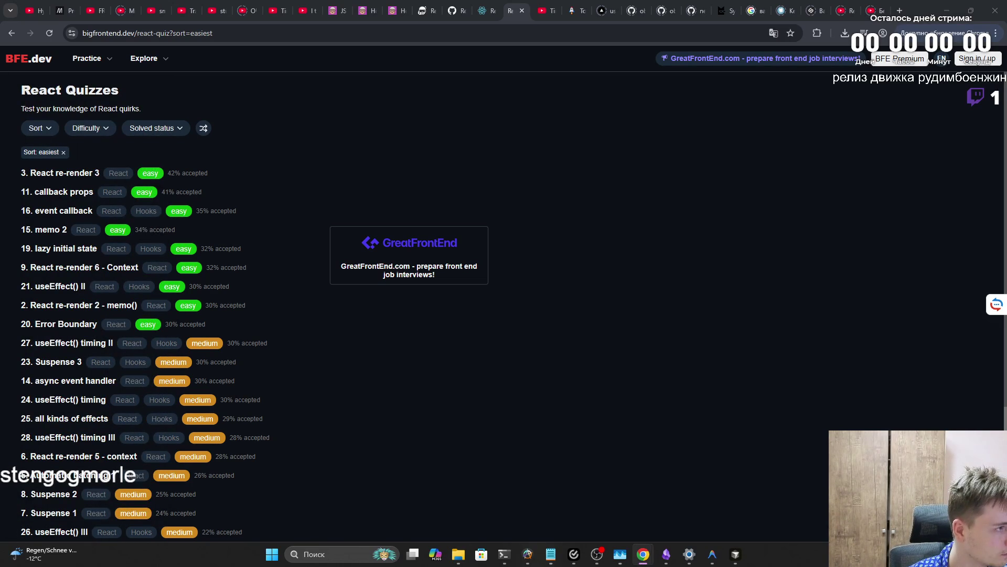
pyautogui.hotkey('alt', 'Tab')
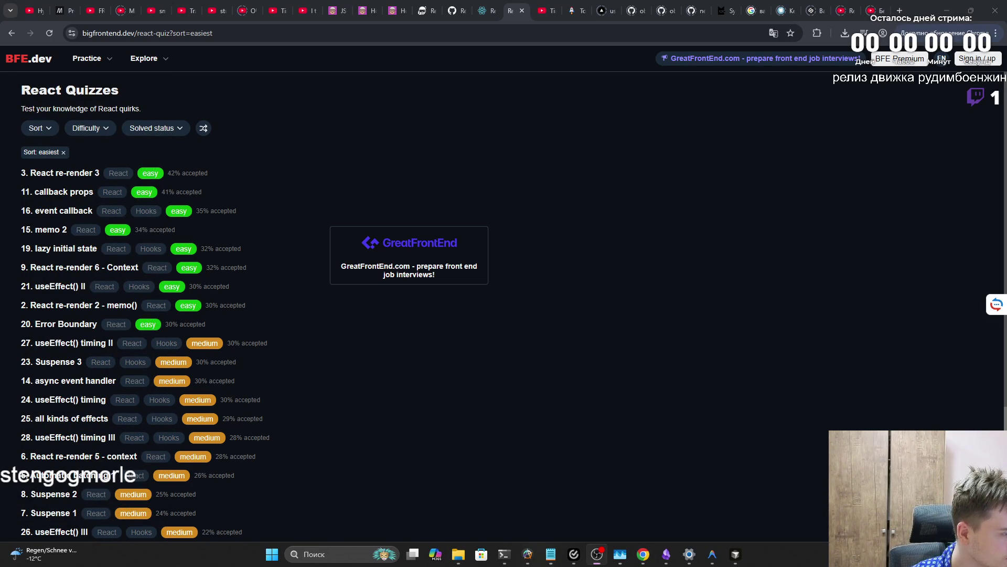
pyautogui.hotkey('alt', 'Tab')
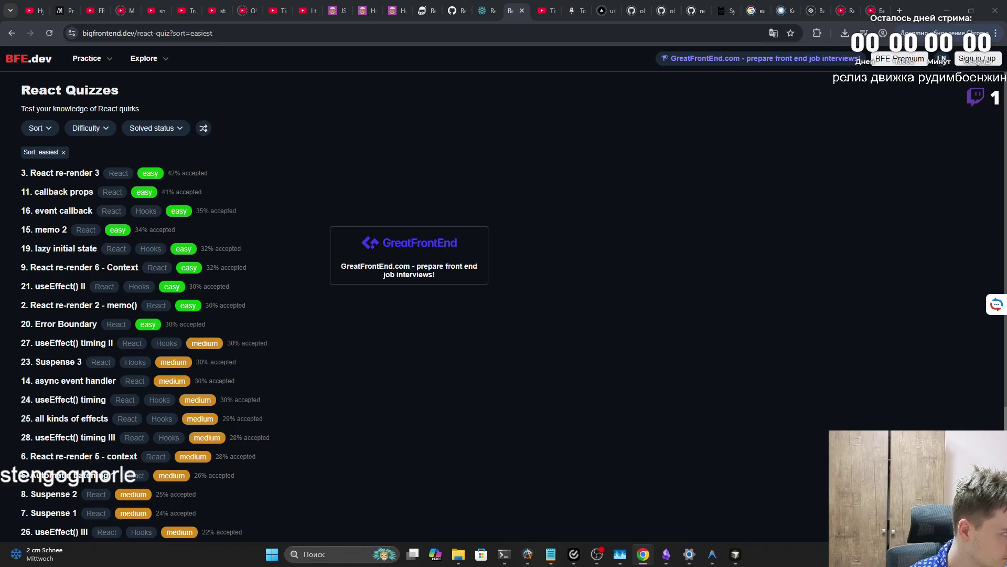
# Show the NeetCode Top K Frequent Elements tab with its empty JavaScript template
pyautogui.hotkey('alt', 'Tab')
pyautogui.hotkey('alt', 'Tab')
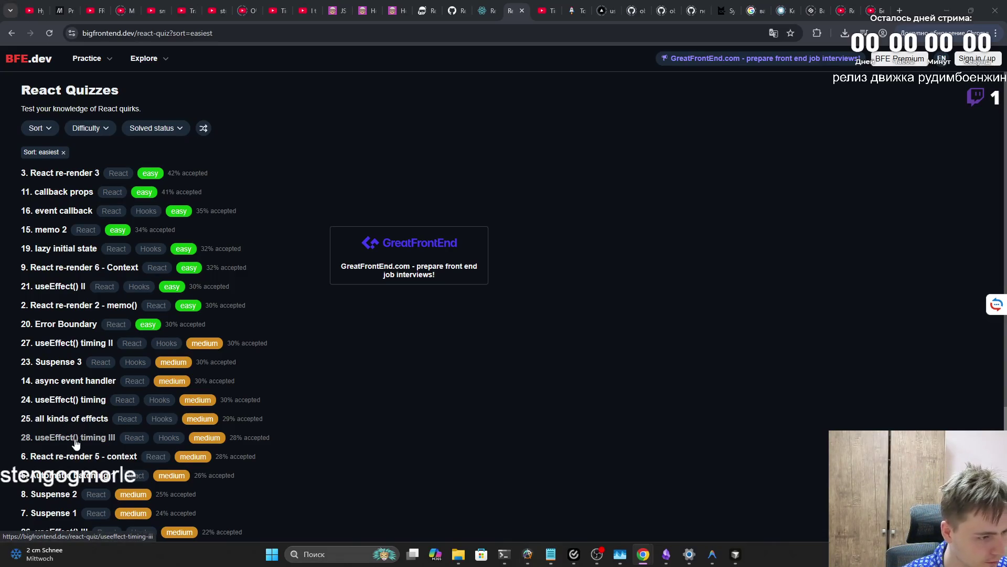
pyautogui.scroll(-3, 76, 451)
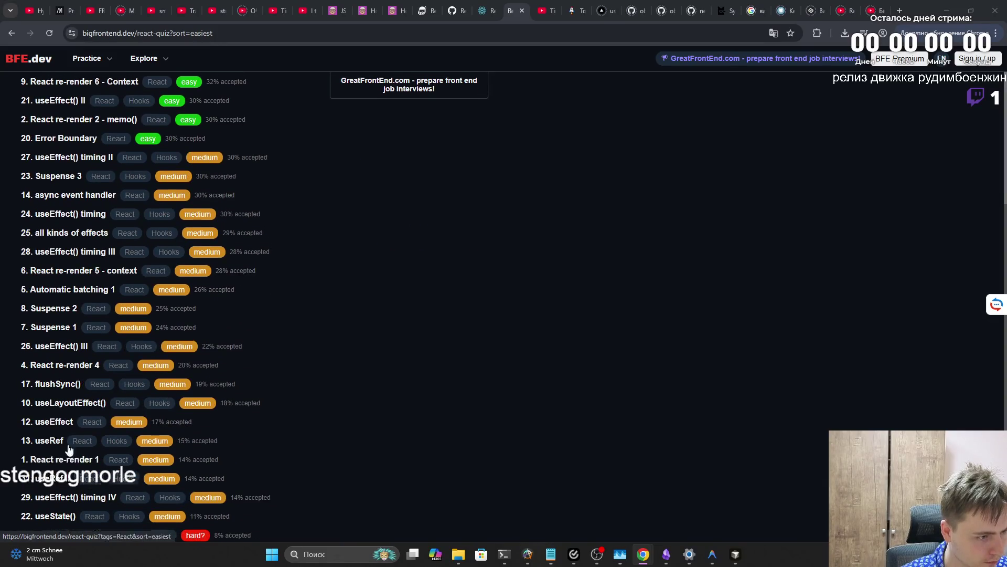
pyautogui.scroll(4, 72, 457)
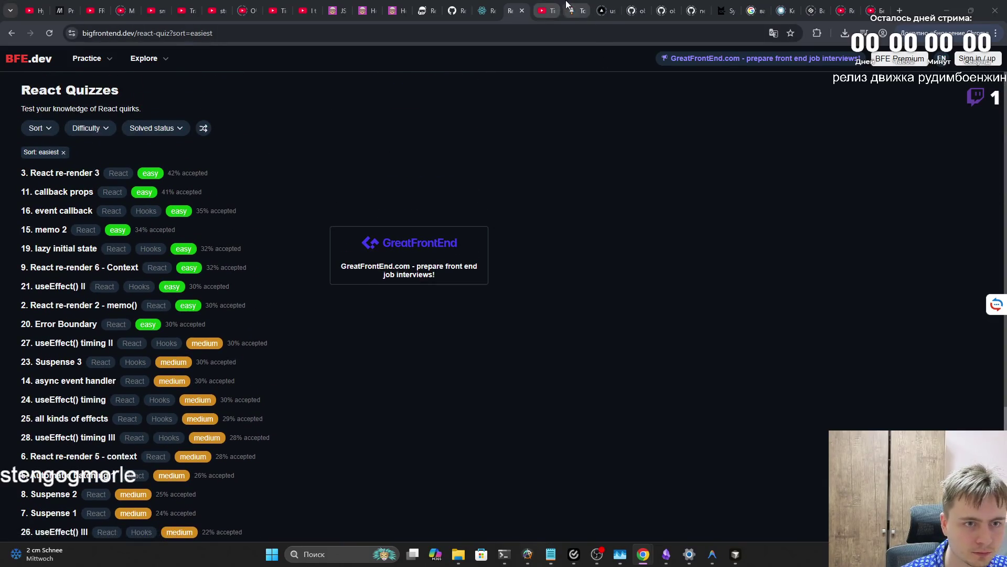
pyautogui.click(576, 11)
pyautogui.click(601, 560)
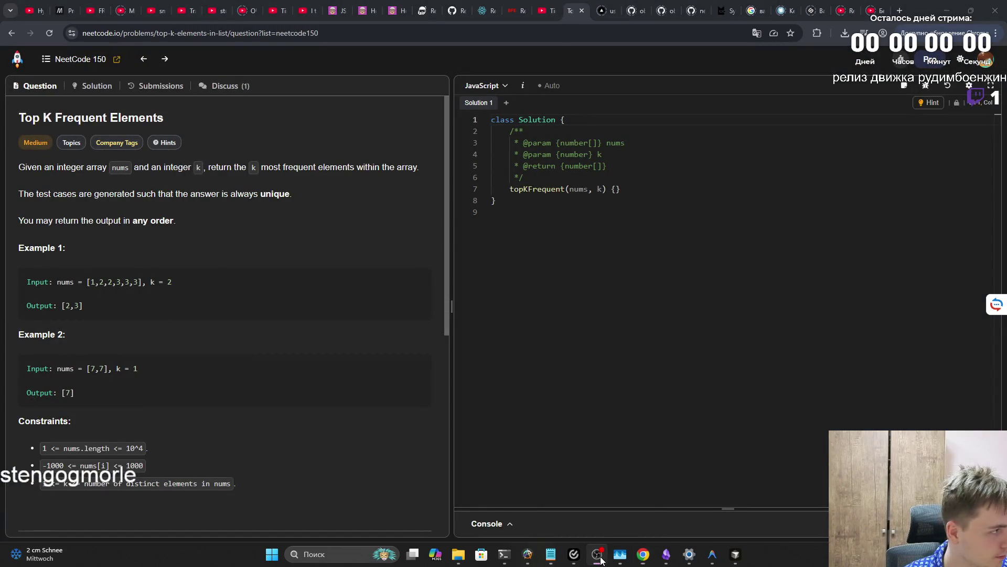
pyautogui.click(601, 559)
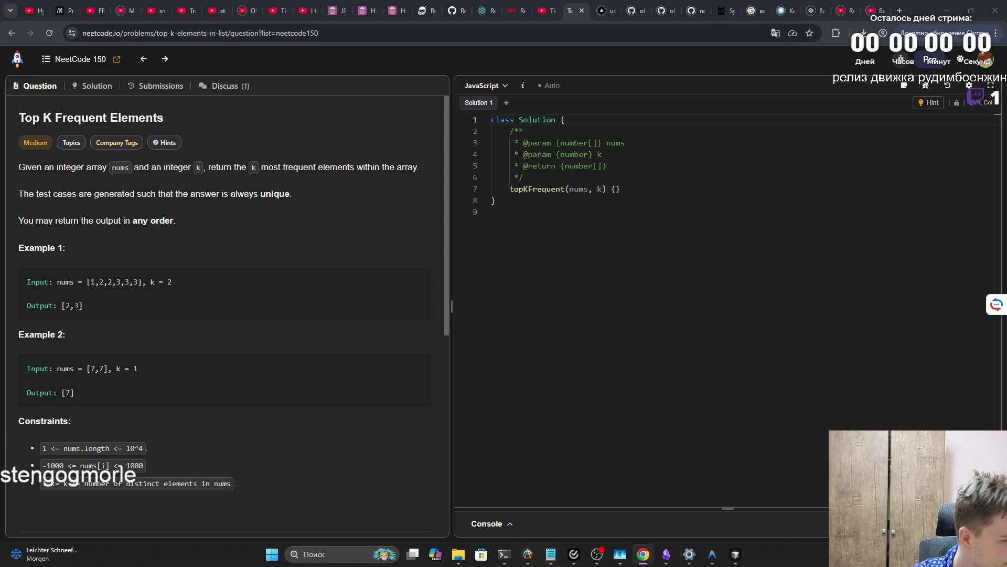
pyautogui.hotkey('alt', 'Tab')
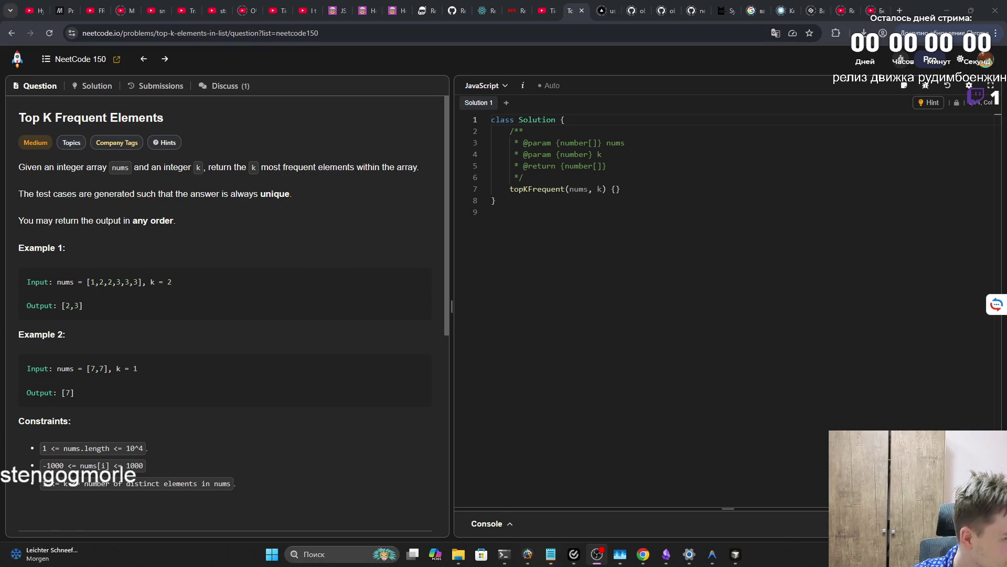
pyautogui.hotkey('alt', 'Tab')
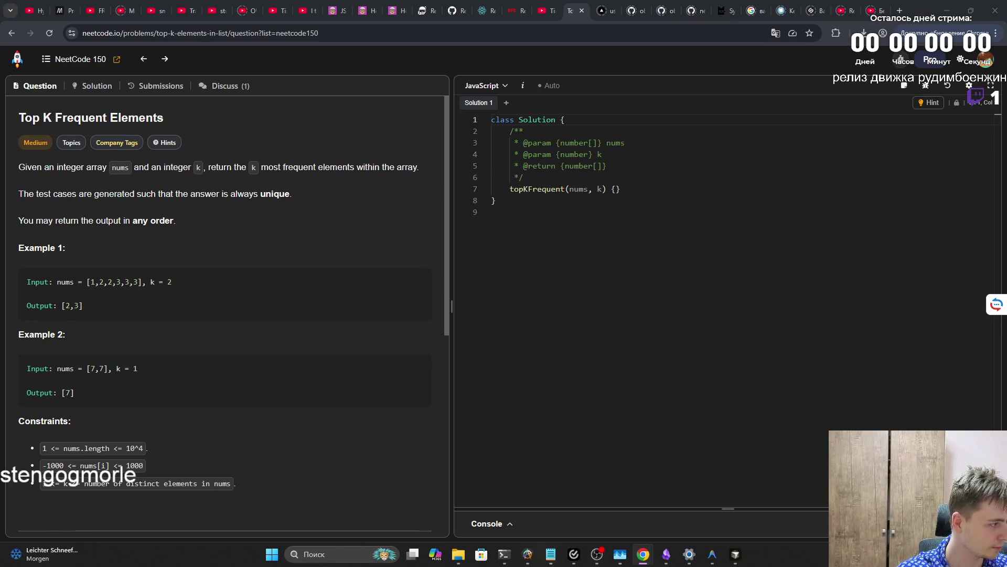
pyautogui.hotkey('alt', 'Tab')
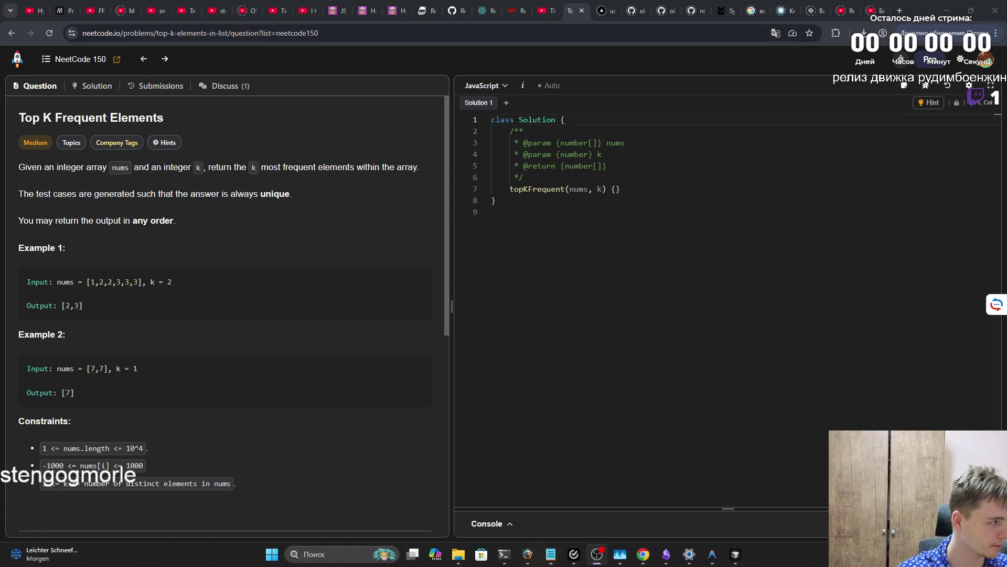
pyautogui.hotkey('alt', 'Tab')
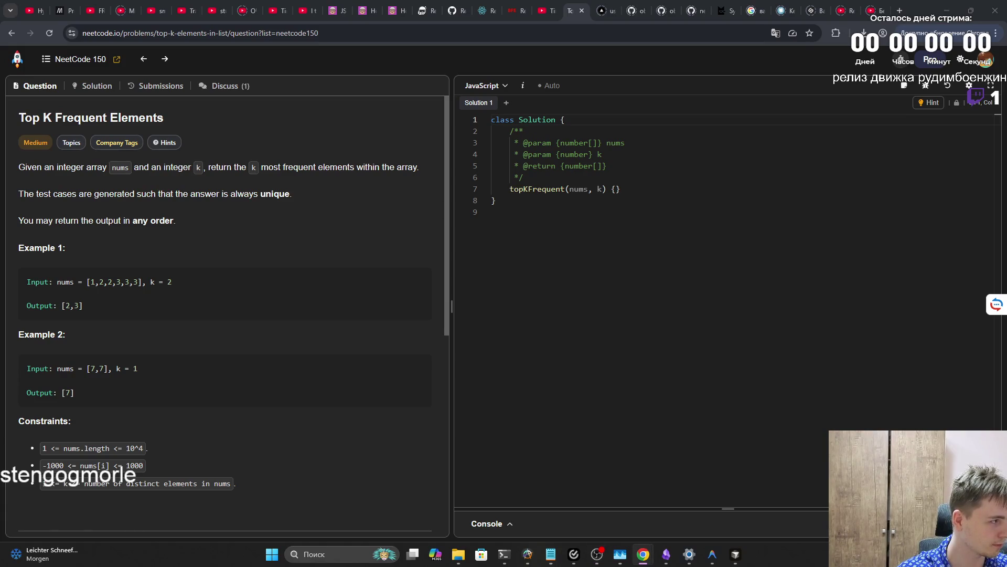